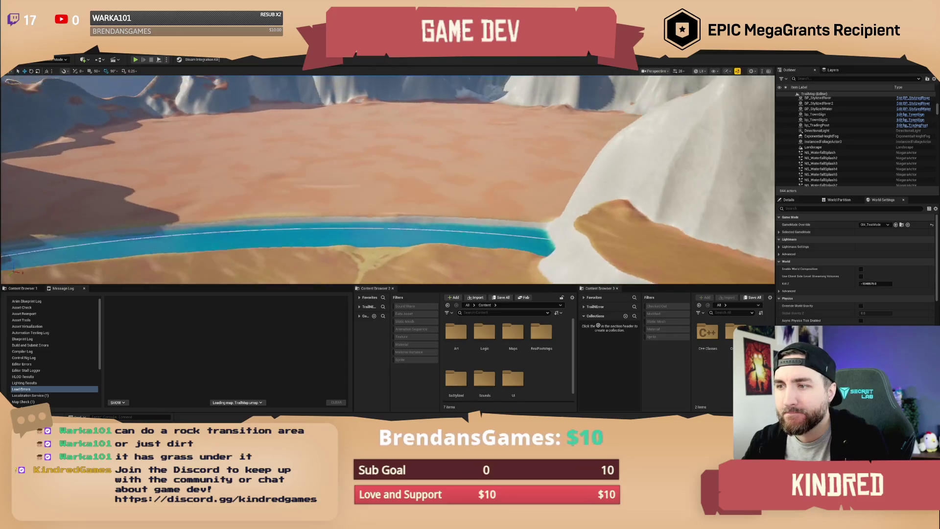
key(w)
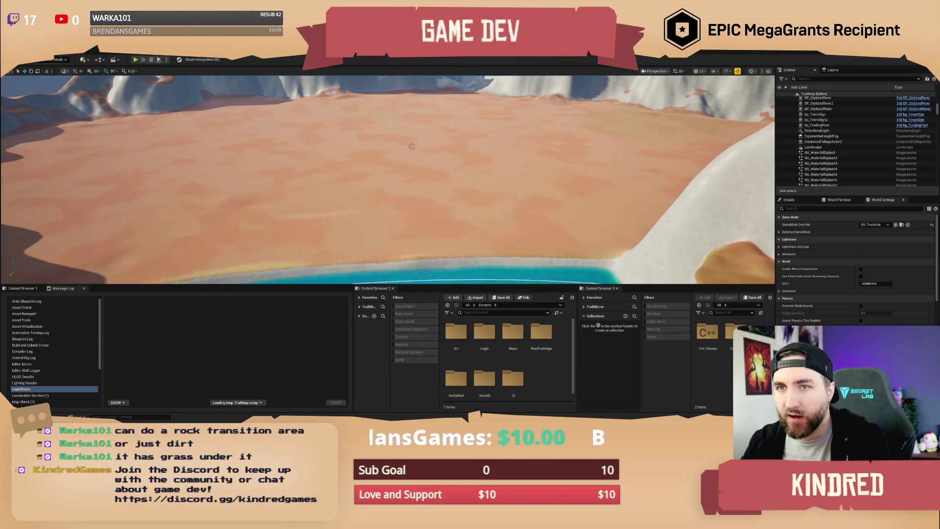
- Fly toward the far cliffs and switch the editor from the Modes list into Landscape mode
click(65, 60)
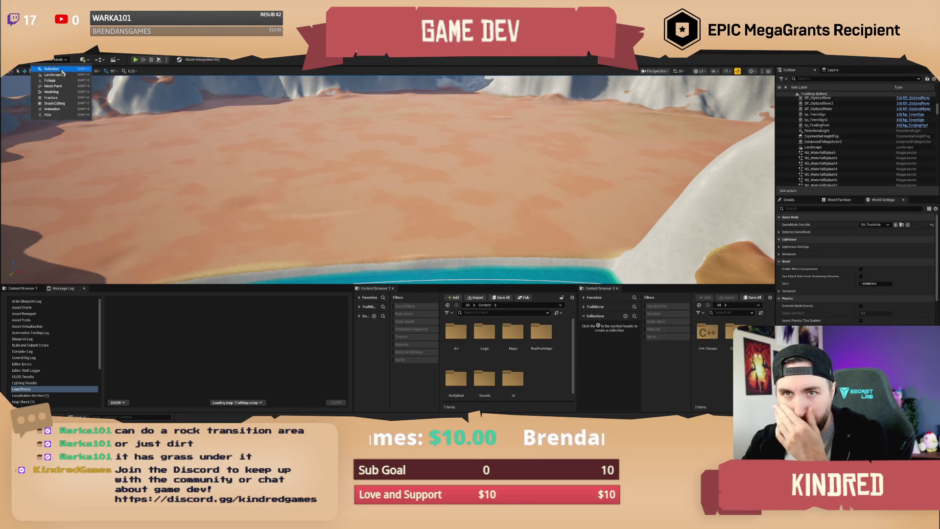
click(60, 71)
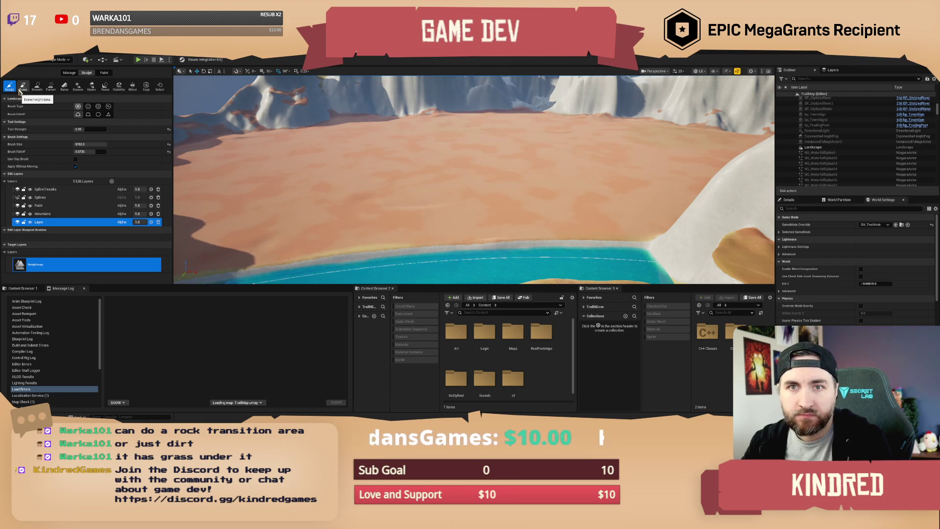
key(Up)
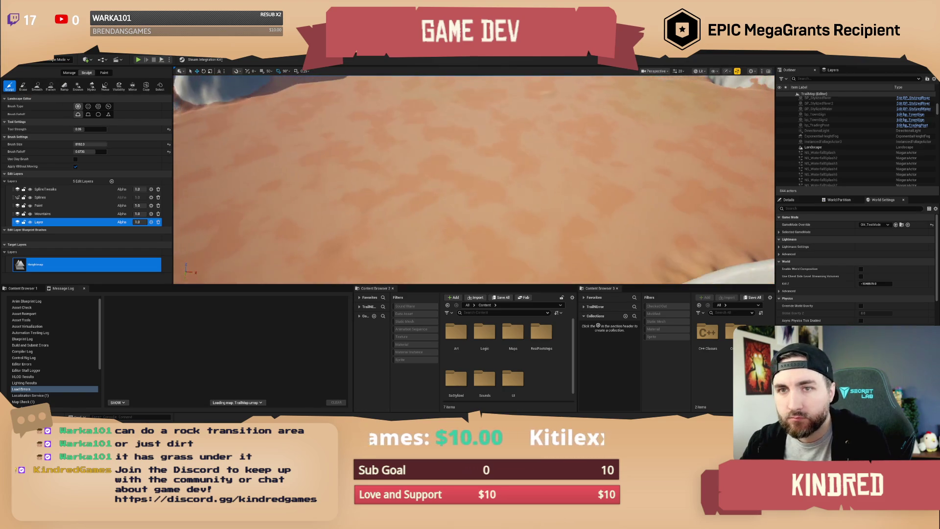
- Shrink the Sculpt brush size to about 3898 and pull back to frame the river
drag(88, 144, 78, 144)
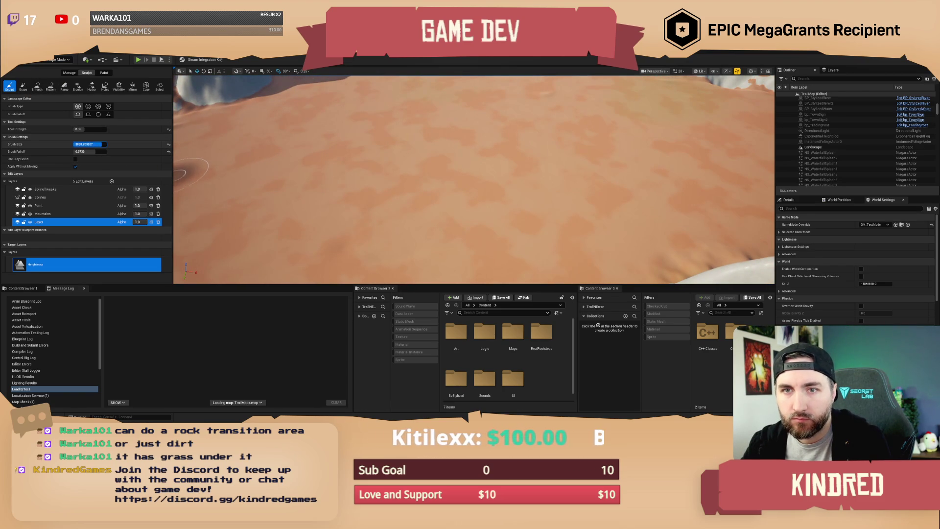
key(Down)
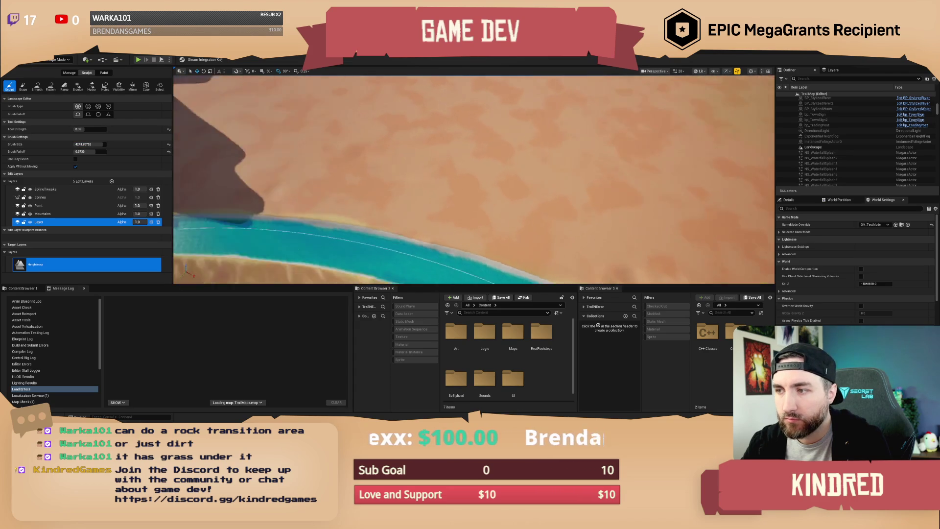
key(Down)
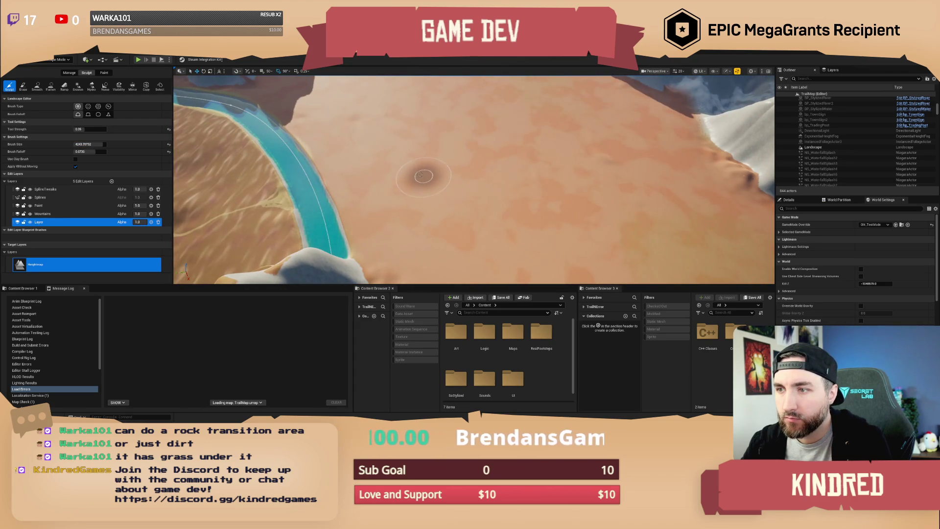
mouse_move(441, 187)
mouse_down()
mouse_move(406, 169)
mouse_move(509, 196)
mouse_up()
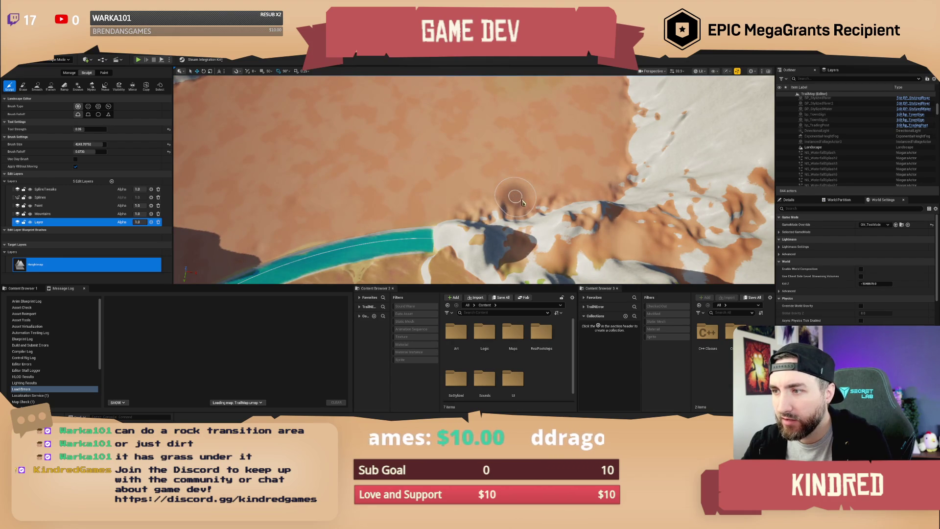
- Sculpt a curving groove with a raised ridge into the sand beside the river
click(496, 174)
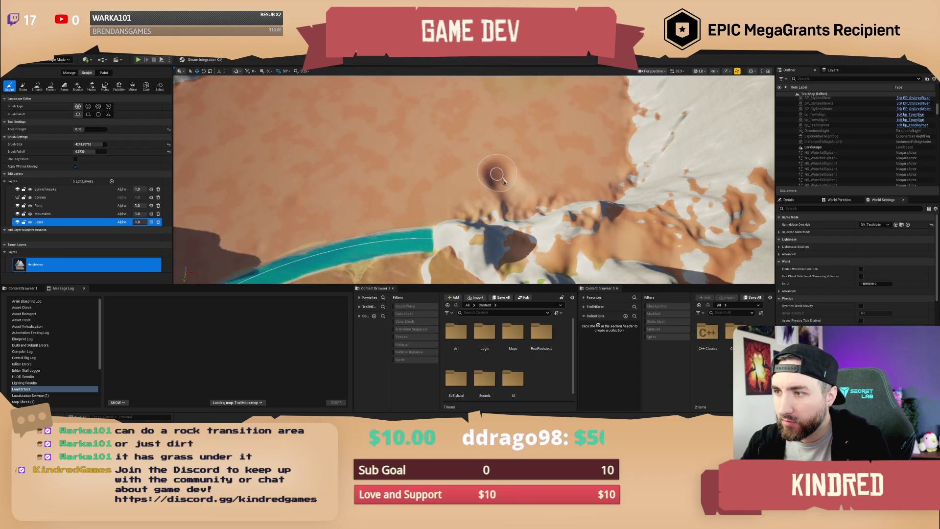
drag(514, 208, 477, 167)
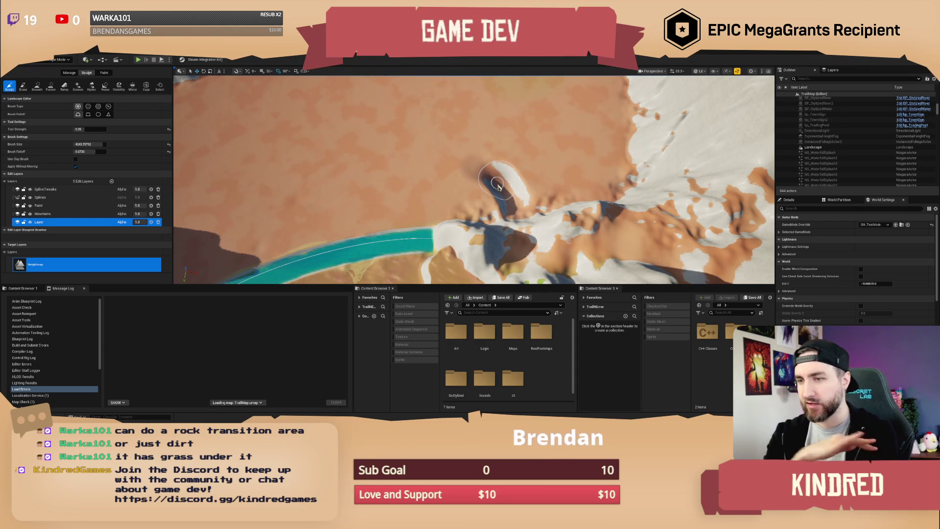
mouse_move(497, 183)
mouse_down()
mouse_move(525, 176)
mouse_move(470, 232)
mouse_move(474, 195)
mouse_move(436, 147)
mouse_move(467, 190)
mouse_move(472, 238)
mouse_move(479, 208)
mouse_up()
scroll(502, 220, up, 5)
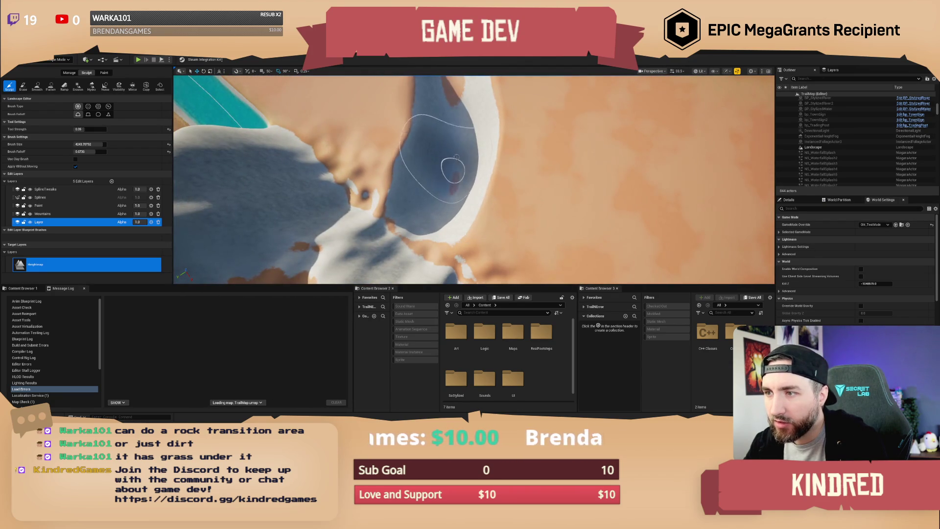
click(50, 86)
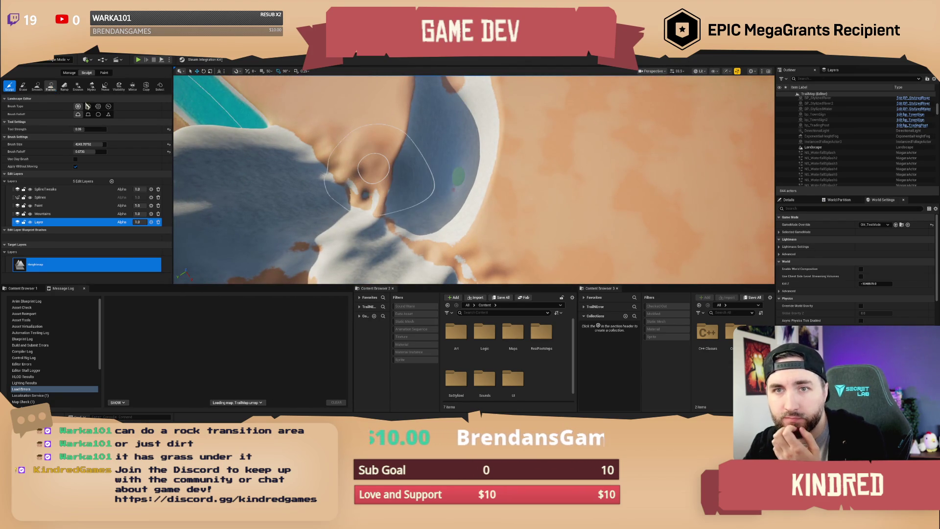
- Flatten along the groove, then search 'wago' and drop a wagon blueprint onto the dunes
drag(458, 148, 449, 193)
mouse_move(521, 193)
mouse_down()
mouse_move(455, 208)
mouse_move(445, 191)
mouse_move(429, 207)
mouse_up()
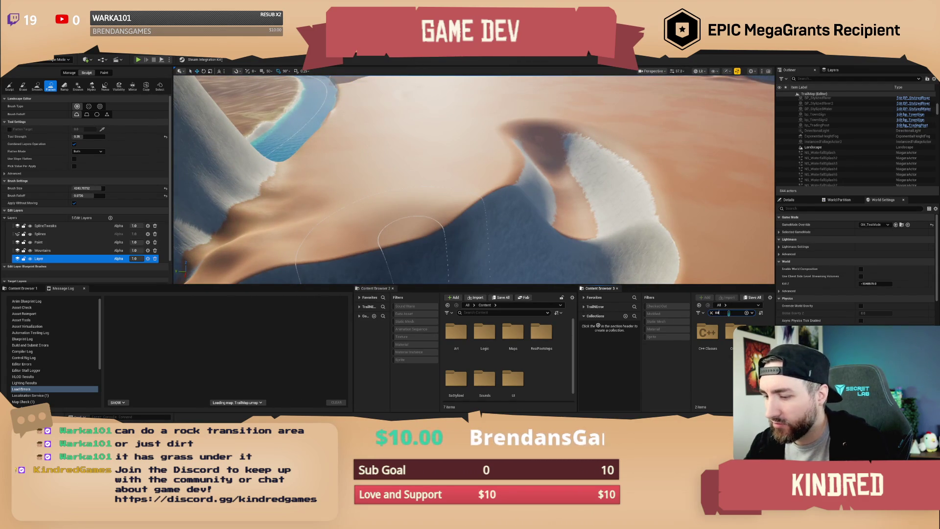
key(BackSpace)
key(BackSpace)
text(wago)
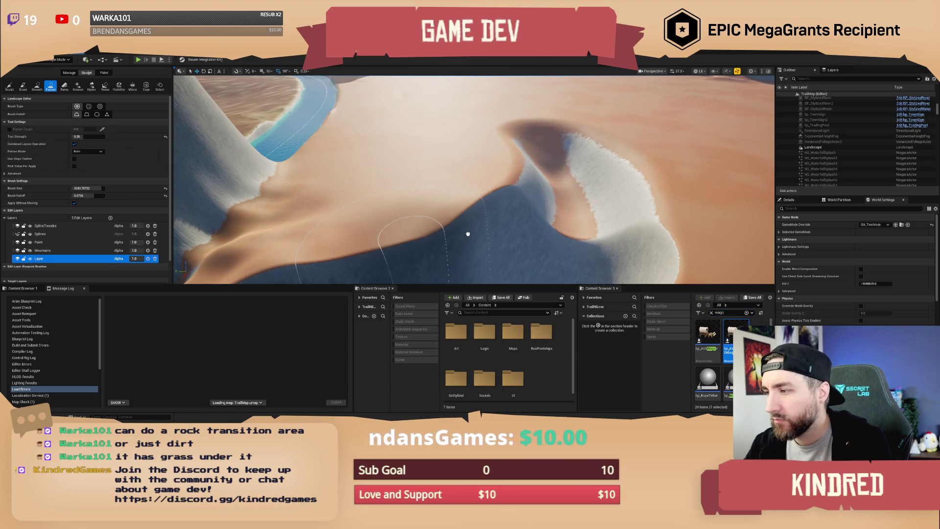
drag(412, 208, 412, 211)
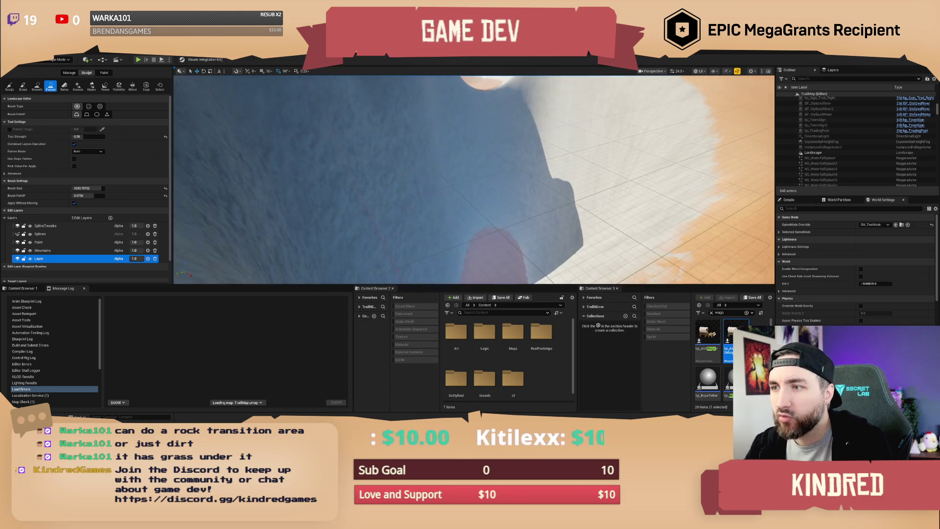
scroll(474, 180, down, 5)
scroll(481, 205, down, 4)
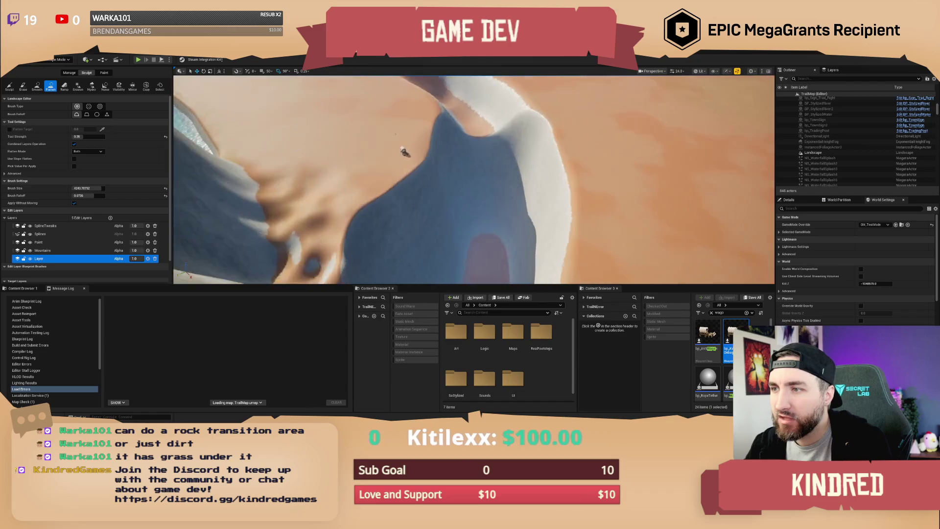
drag(482, 205, 442, 314)
- Flatten winding paths up across the dune, by the river and along the river bend
mouse_move(480, 245)
mouse_down()
mouse_move(491, 191)
mouse_move(467, 137)
mouse_up()
drag(559, 195, 333, 176)
mouse_move(484, 221)
mouse_down()
mouse_move(457, 252)
mouse_move(460, 267)
mouse_move(501, 188)
mouse_move(500, 162)
mouse_move(489, 139)
mouse_move(474, 140)
mouse_move(434, 107)
mouse_up()
mouse_move(480, 130)
mouse_down()
mouse_move(485, 216)
mouse_move(417, 211)
mouse_move(392, 168)
mouse_move(404, 144)
mouse_move(435, 127)
mouse_move(477, 156)
mouse_move(465, 146)
mouse_move(458, 169)
mouse_up()
drag(409, 193, 413, 222)
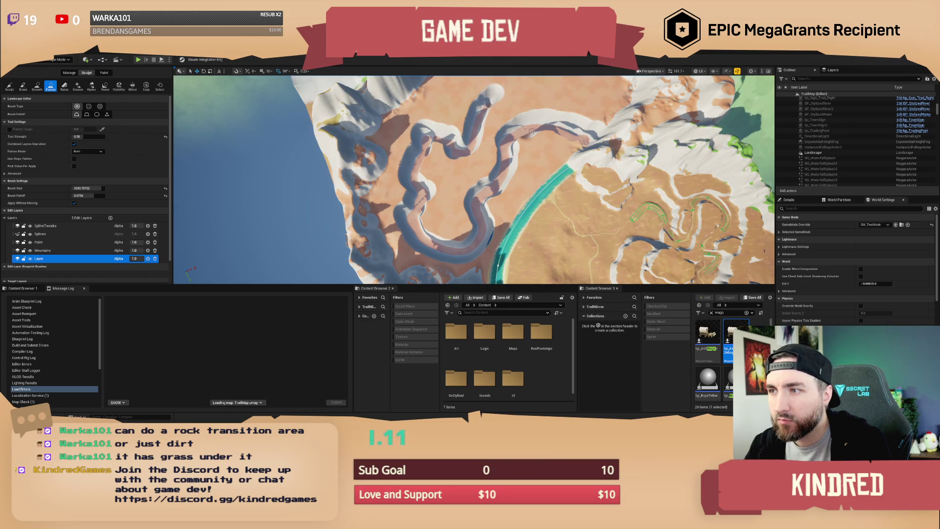
drag(458, 168, 456, 177)
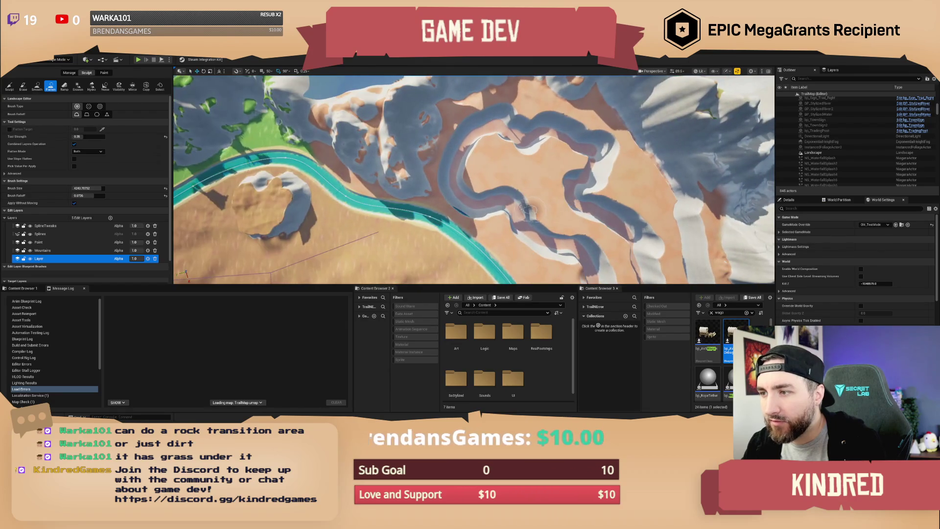
- Flatten another winding path across the canyon loop beside the river, then fly toward the cliff walls
drag(490, 187, 485, 147)
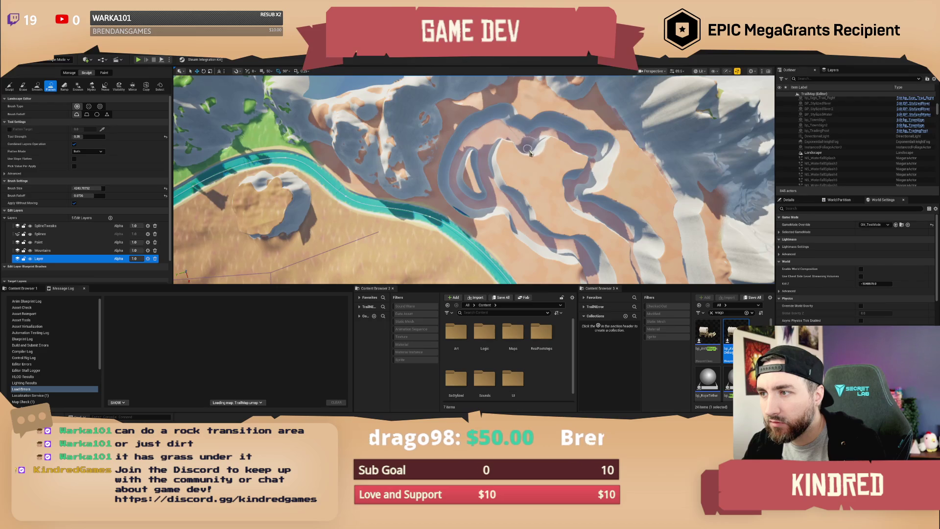
mouse_move(531, 141)
mouse_down()
mouse_move(507, 176)
mouse_move(477, 168)
mouse_up()
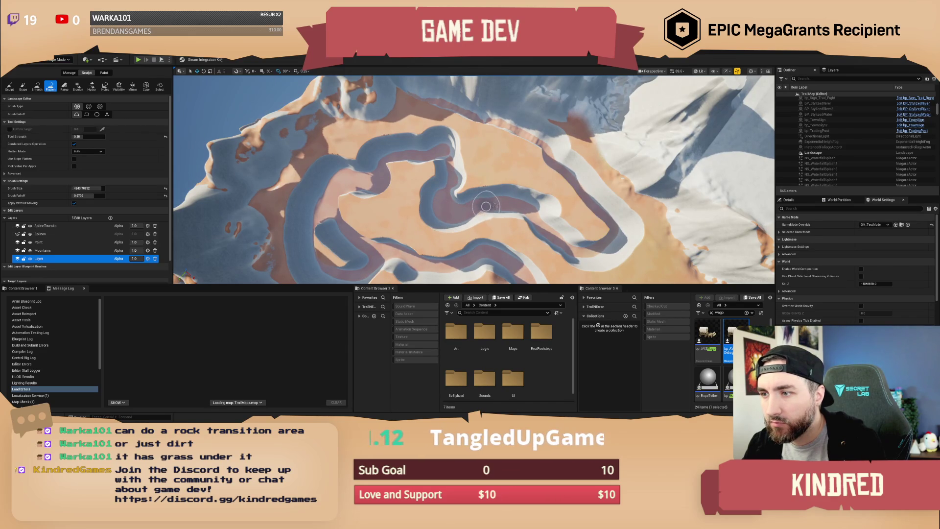
mouse_move(503, 209)
mouse_down()
mouse_move(484, 205)
mouse_move(487, 214)
mouse_up()
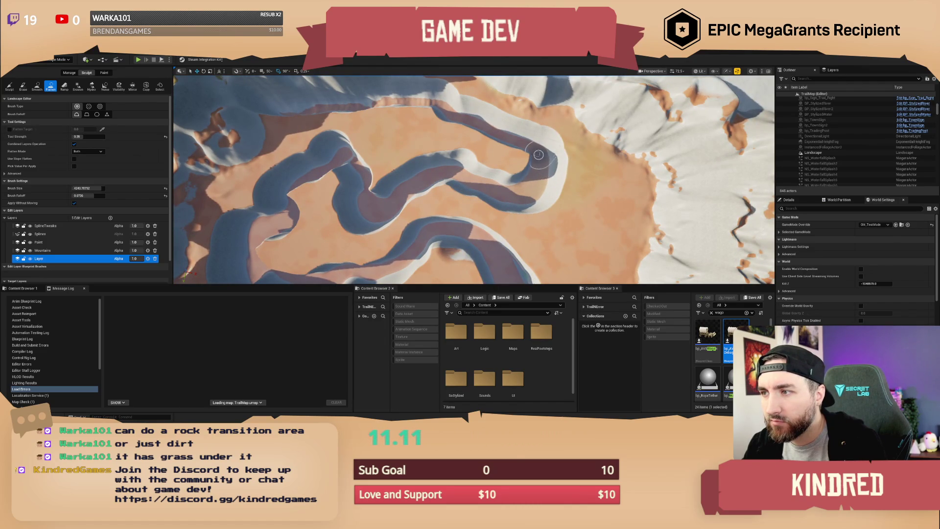
mouse_move(528, 190)
mouse_down()
mouse_move(520, 194)
mouse_move(558, 180)
mouse_up()
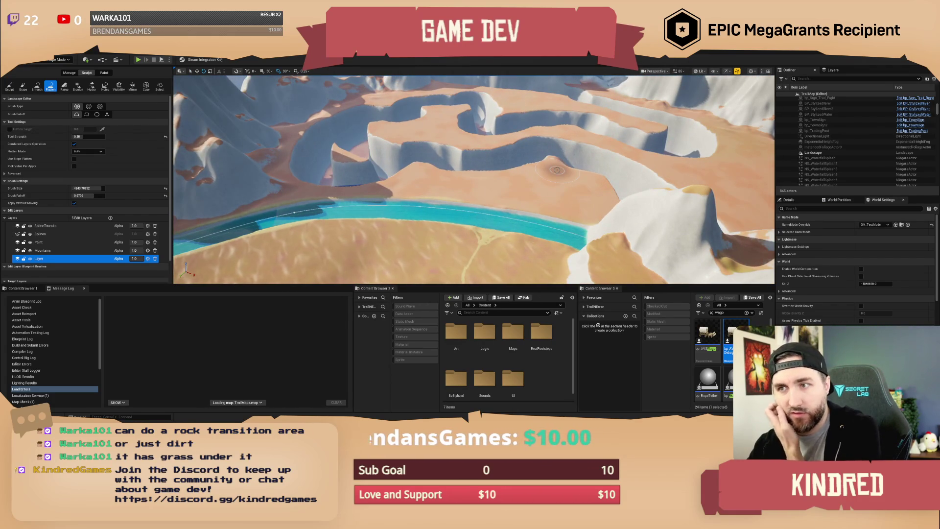
drag(557, 170, 567, 165)
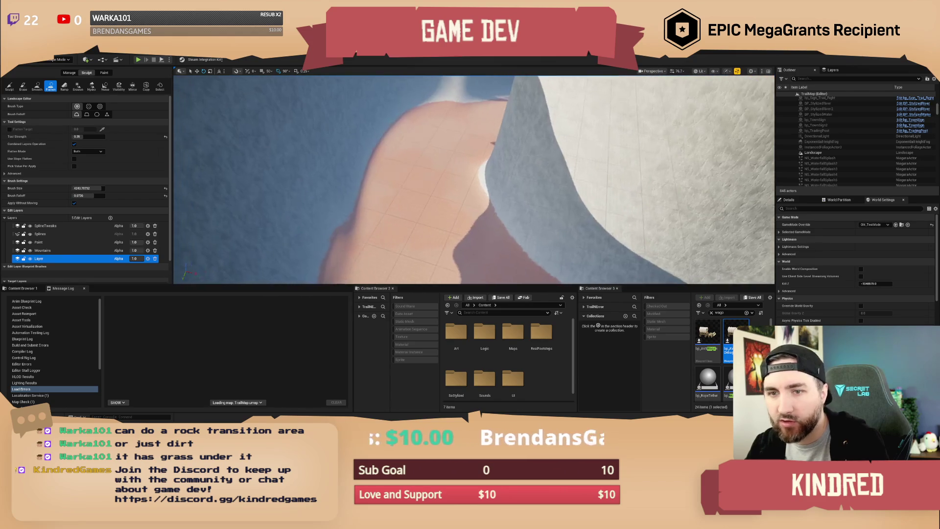
- Dismiss the landscape context menu and switch the editor back to Selection mode
right_click(549, 190)
click(514, 193)
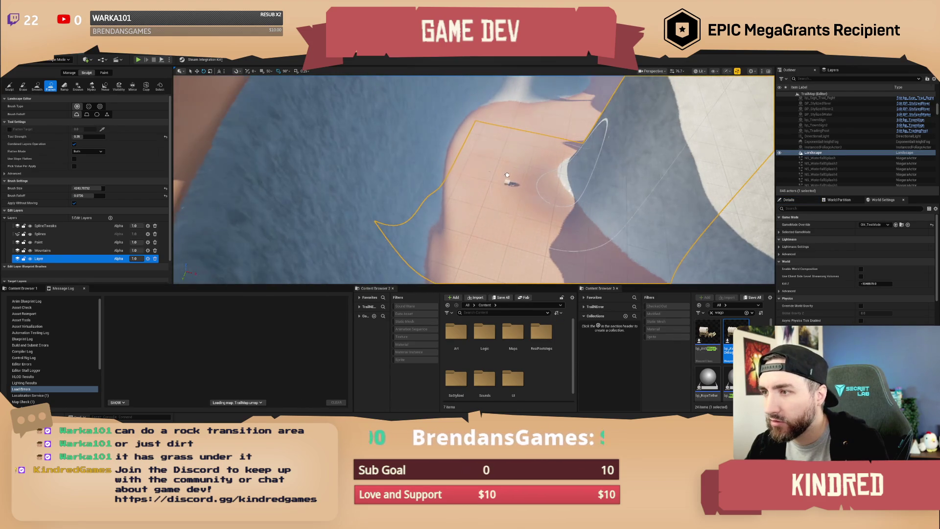
mouse_move(507, 168)
mouse_down()
mouse_move(508, 184)
mouse_move(504, 147)
mouse_move(507, 191)
mouse_move(549, 190)
mouse_up()
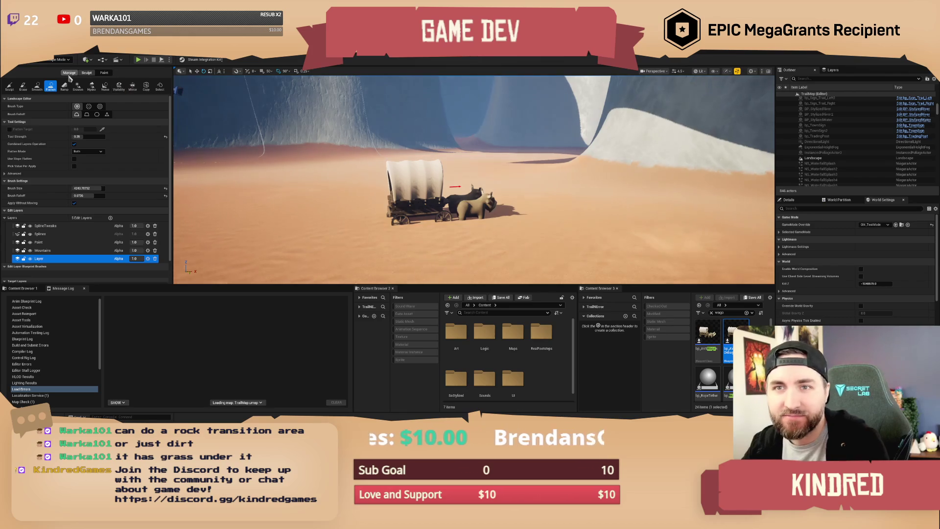
mouse_move(583, 212)
mouse_down()
mouse_move(408, 227)
mouse_move(64, 85)
mouse_up()
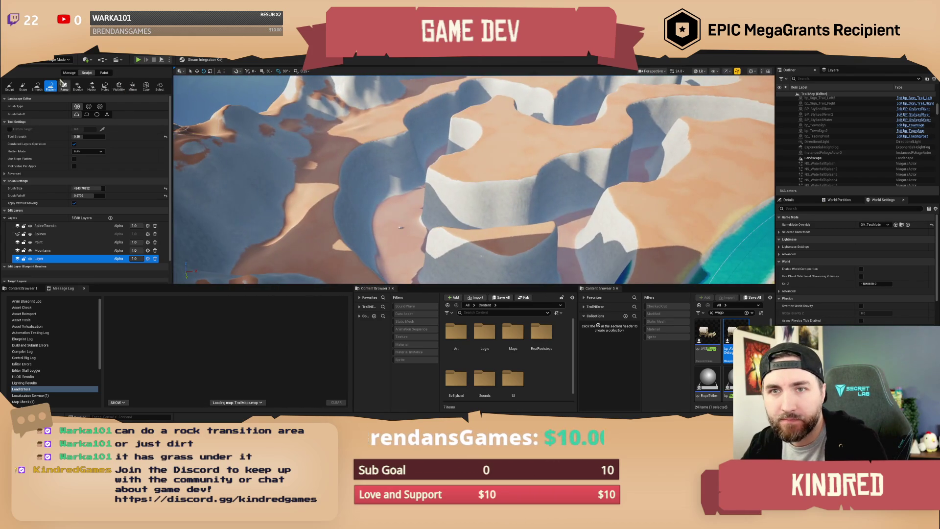
click(62, 59)
click(59, 69)
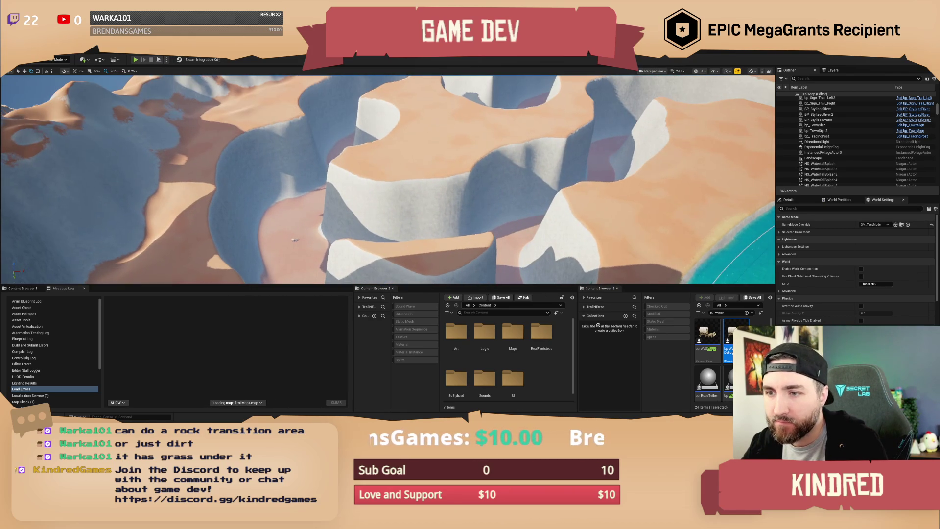
- Select the stray wagon on the flattened canyon terrain and delete it
key(f)
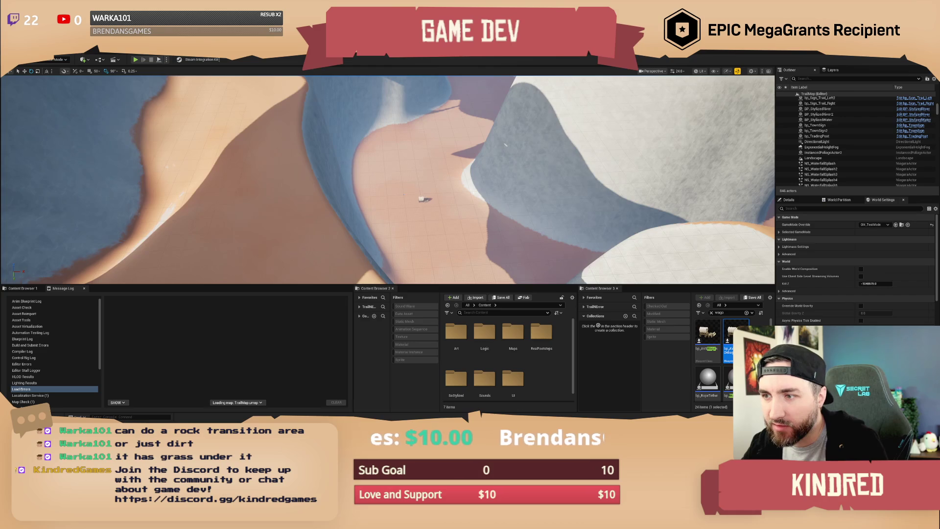
click(421, 199)
key(Escape)
scroll(440, 170, down, 5)
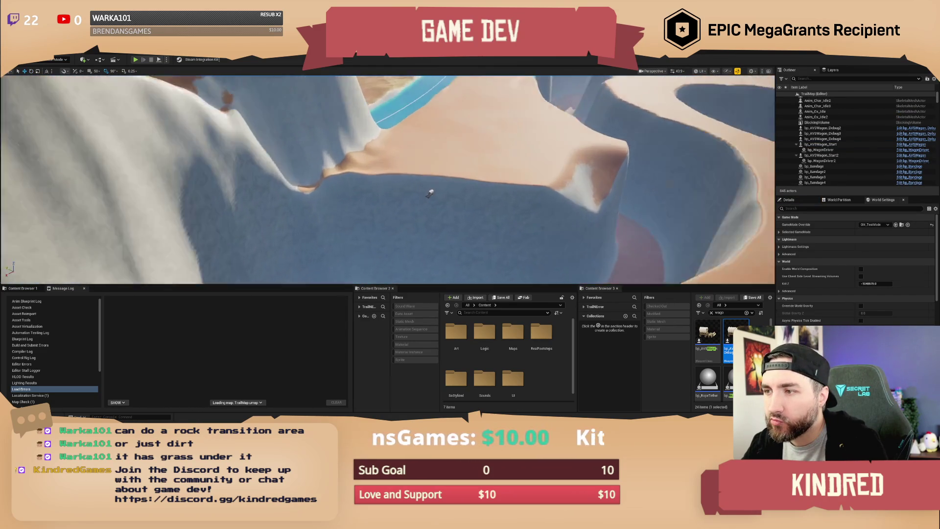
click(436, 195)
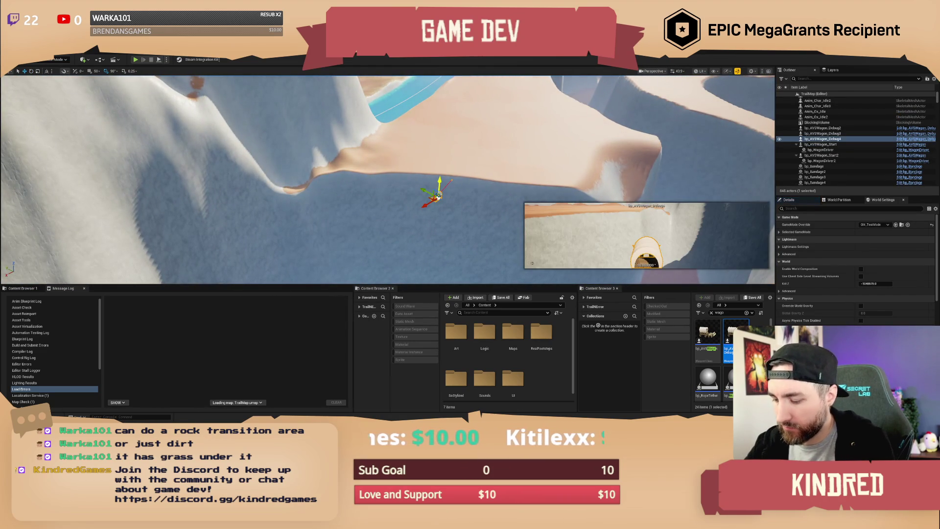
key(Delete)
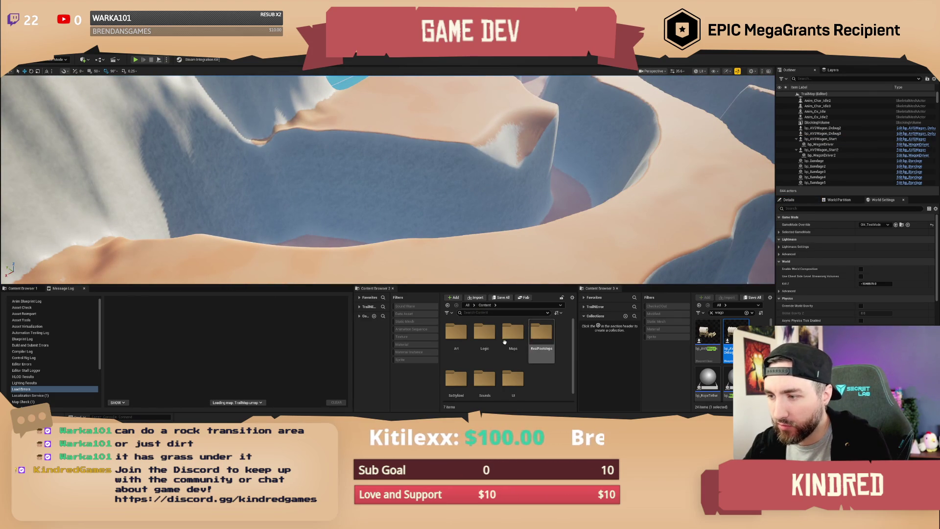
double_click(456, 332)
- Filter the Content Browser to Static Mesh assets and widen it to show more thumbnails
click(485, 304)
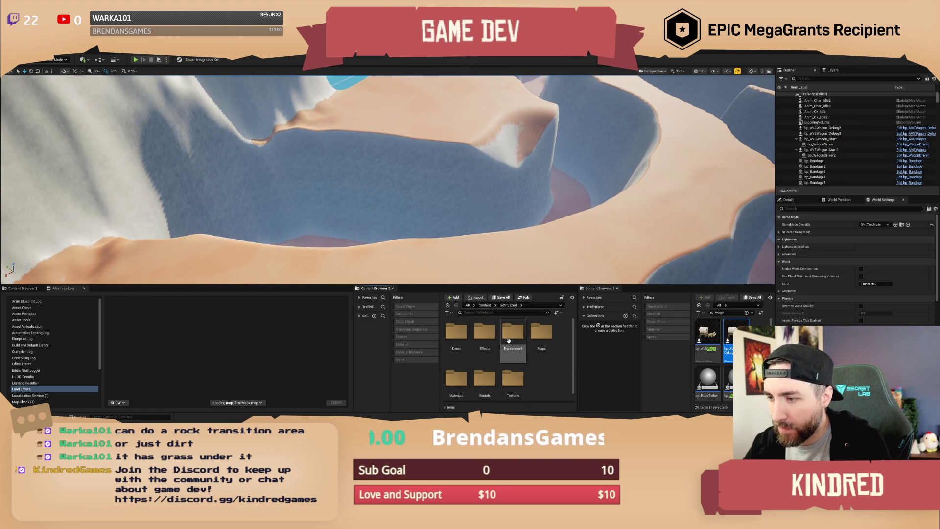
scroll(533, 376, down, 1)
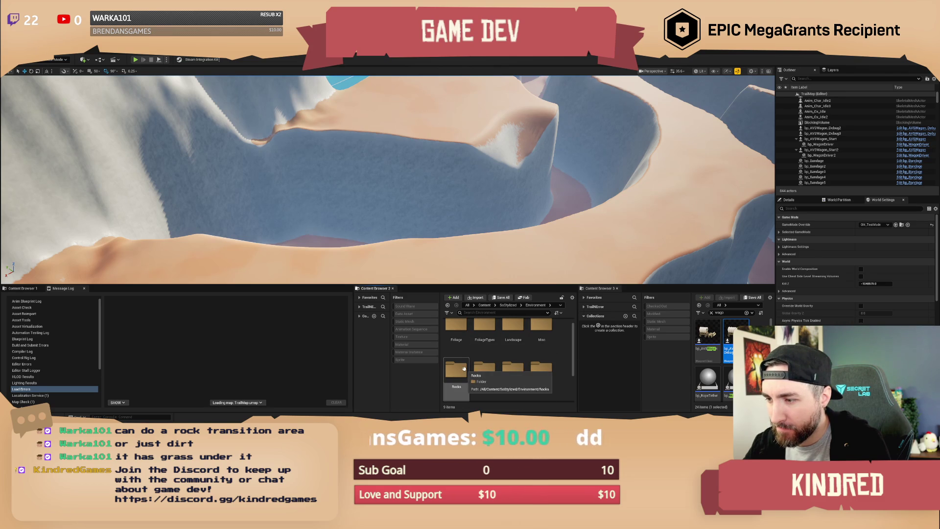
scroll(514, 372, down, 2)
scroll(516, 374, up, 2)
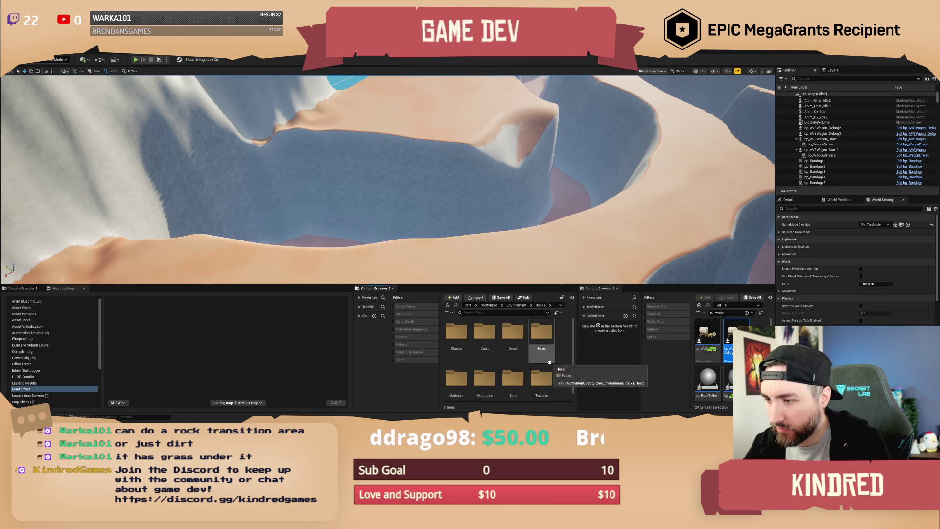
scroll(555, 372, down, 1)
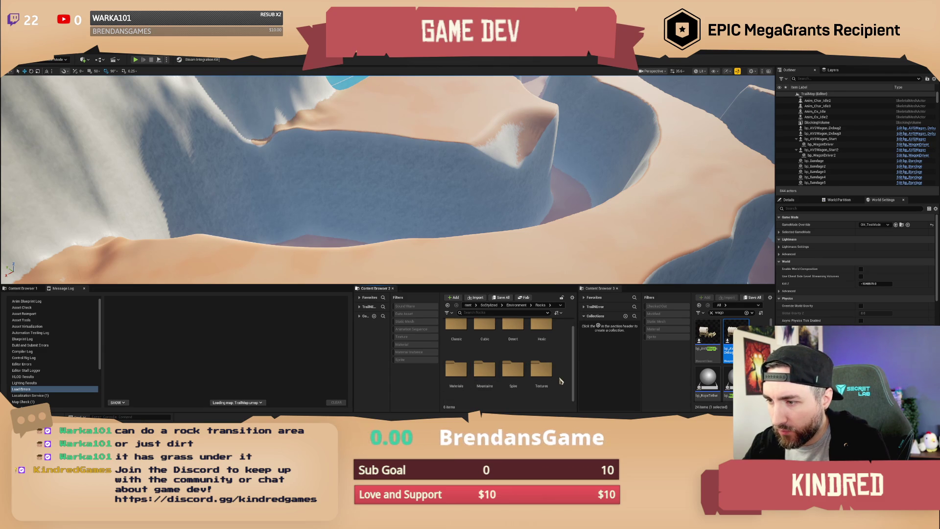
click(448, 313)
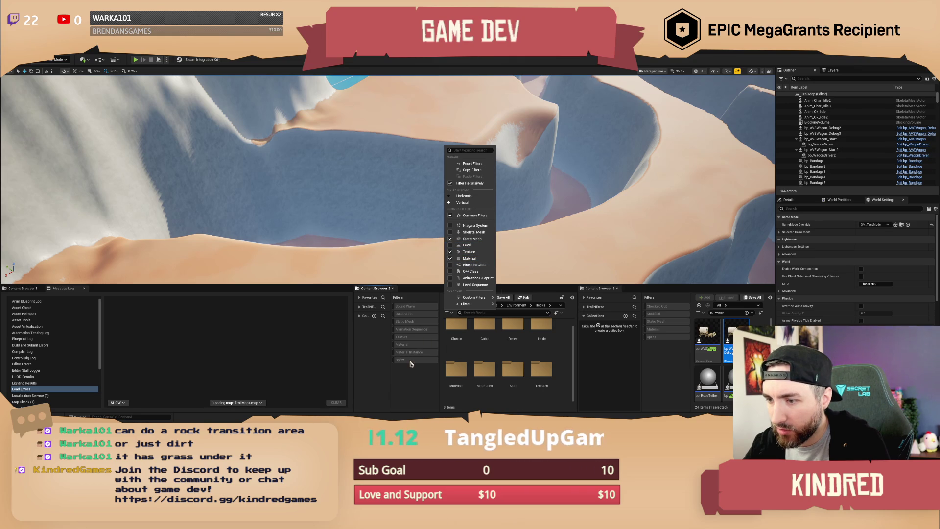
click(406, 338)
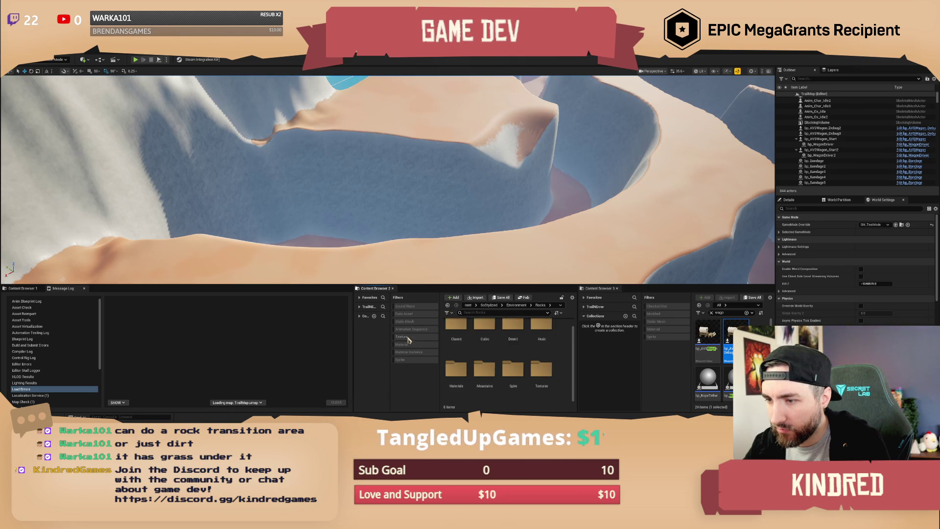
click(412, 322)
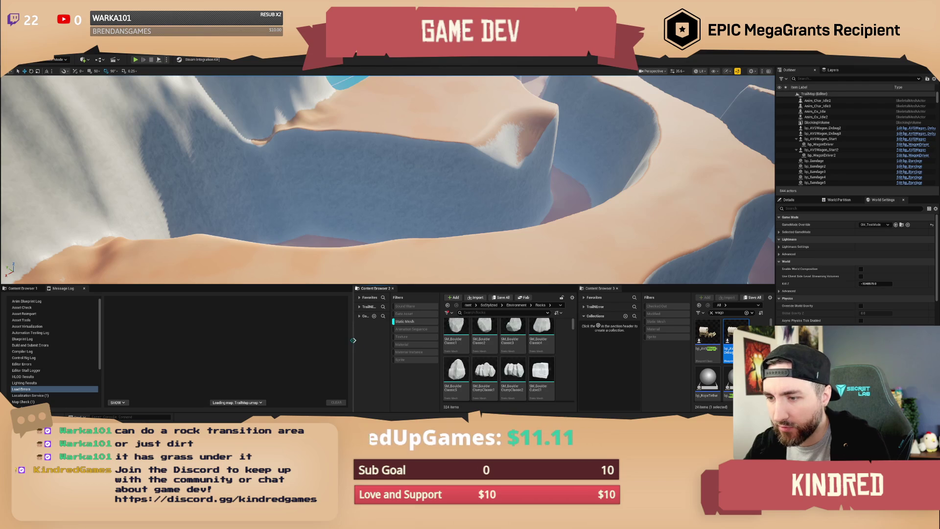
drag(355, 347, 236, 334)
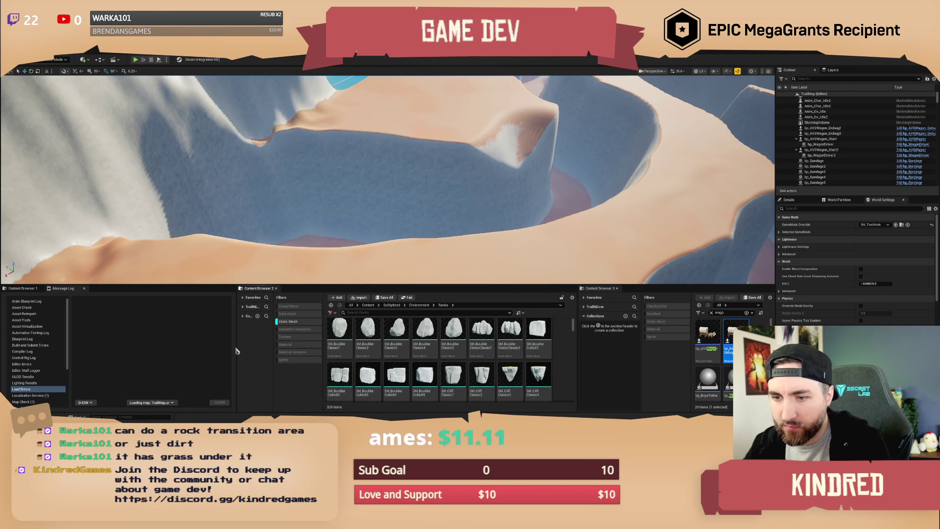
drag(237, 347, 151, 347)
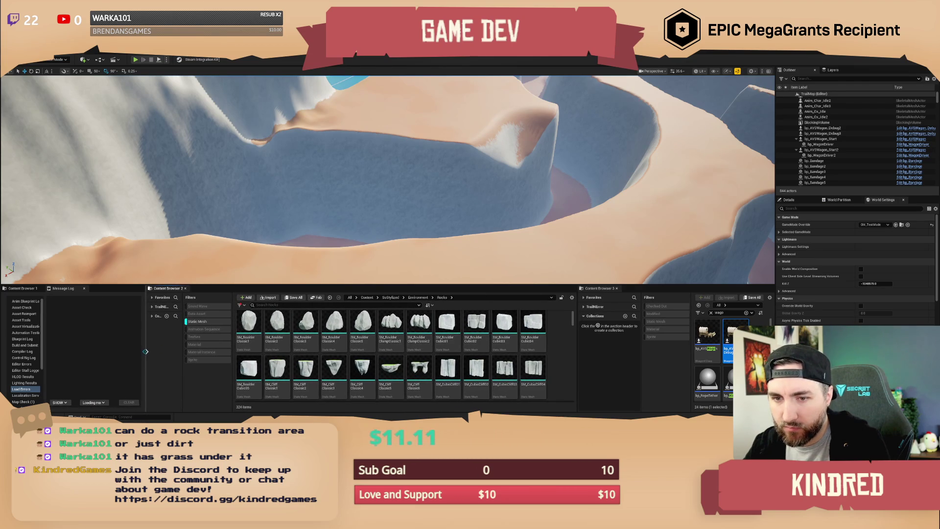
scroll(485, 350, down, 5)
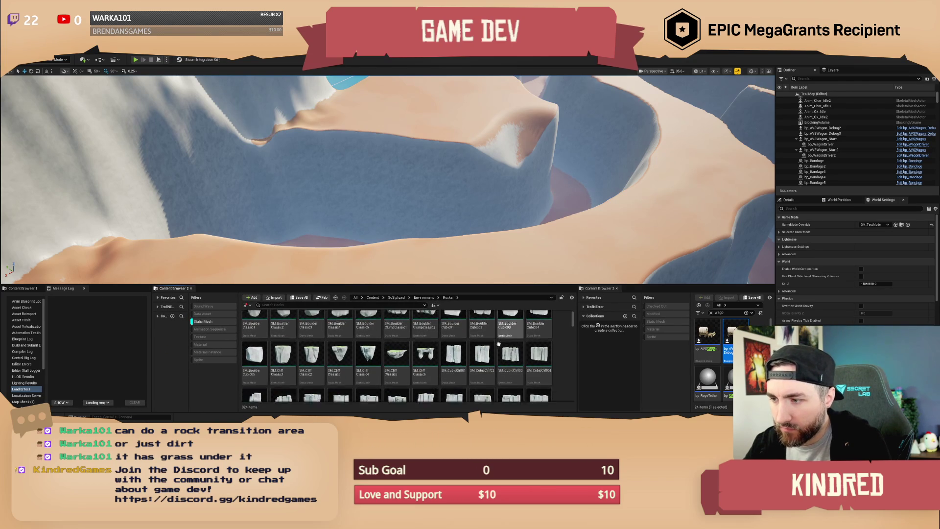
scroll(501, 346, down, 6)
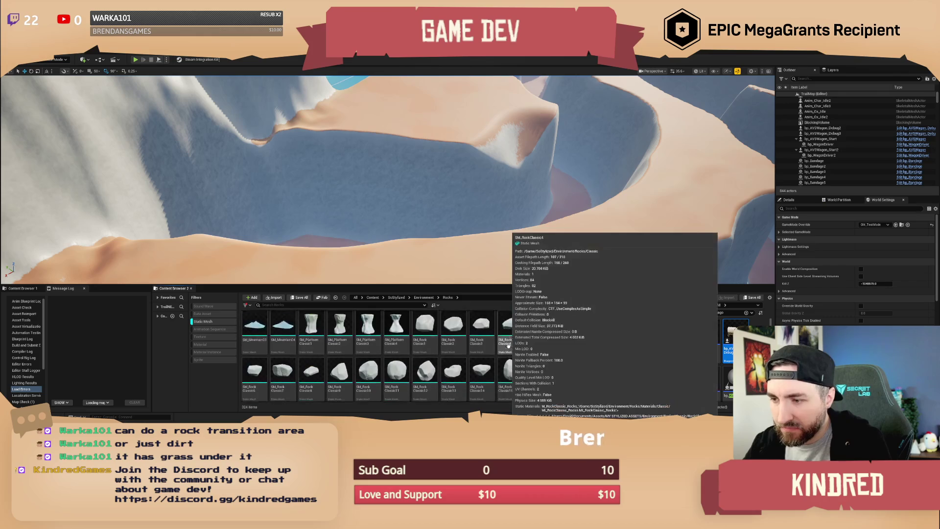
- Jump to the Rocks > Desert folder via SM_RockDesert_CliffA01, then place and remove a Clump08 rock
click(508, 344)
scroll(510, 329, down, 1)
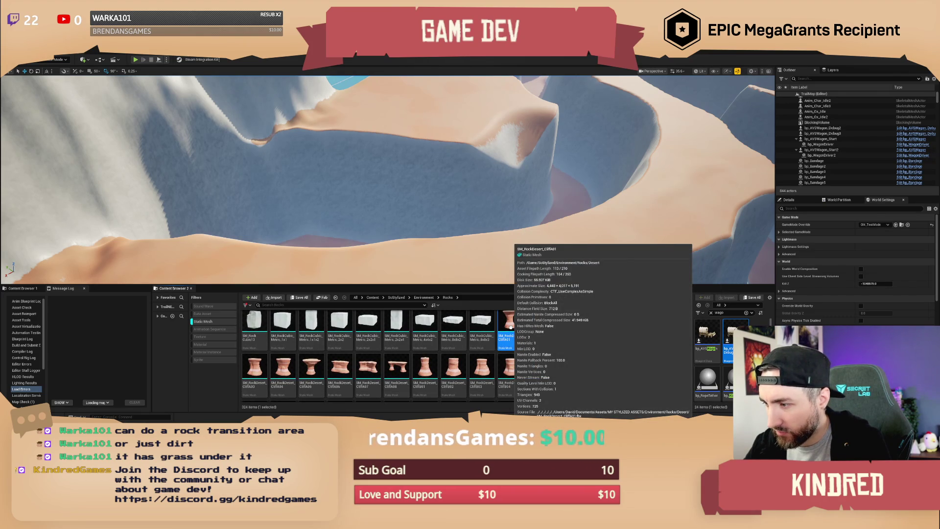
right_click(510, 327)
click(540, 241)
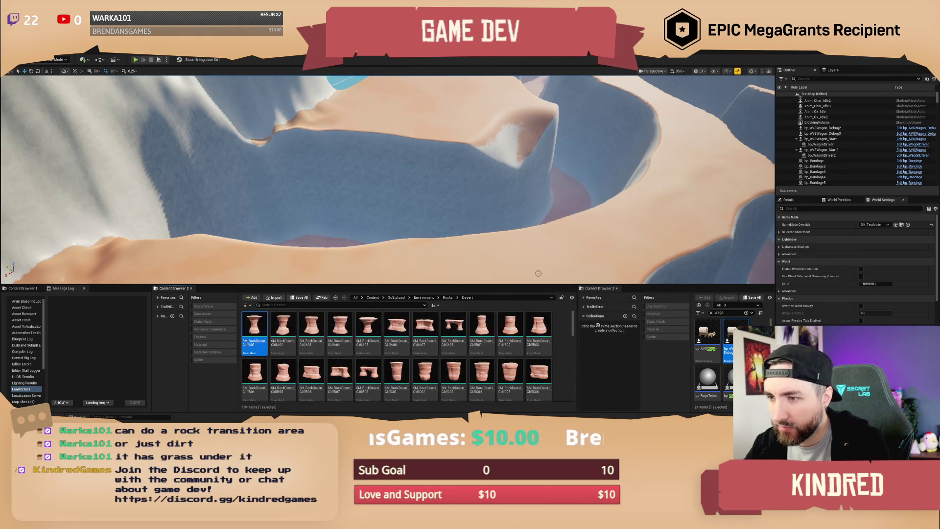
scroll(493, 334, down, 3)
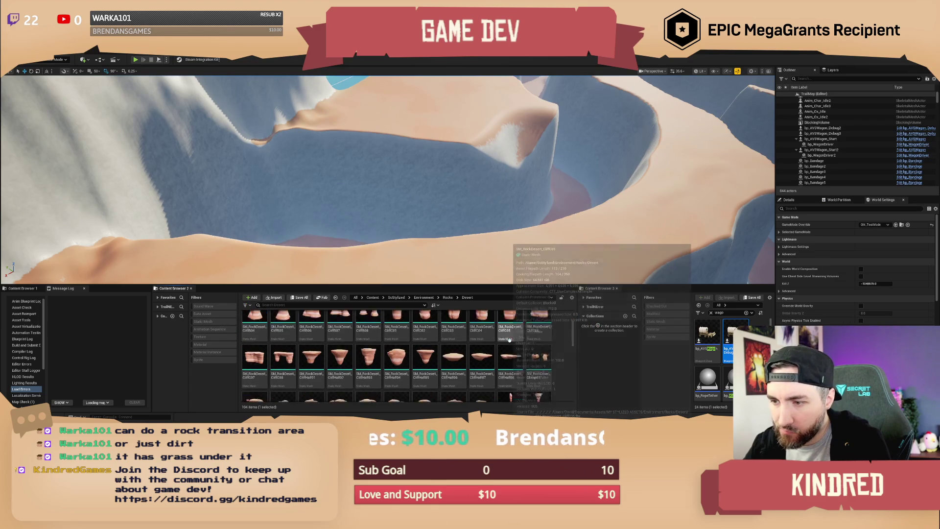
scroll(509, 339, down, 3)
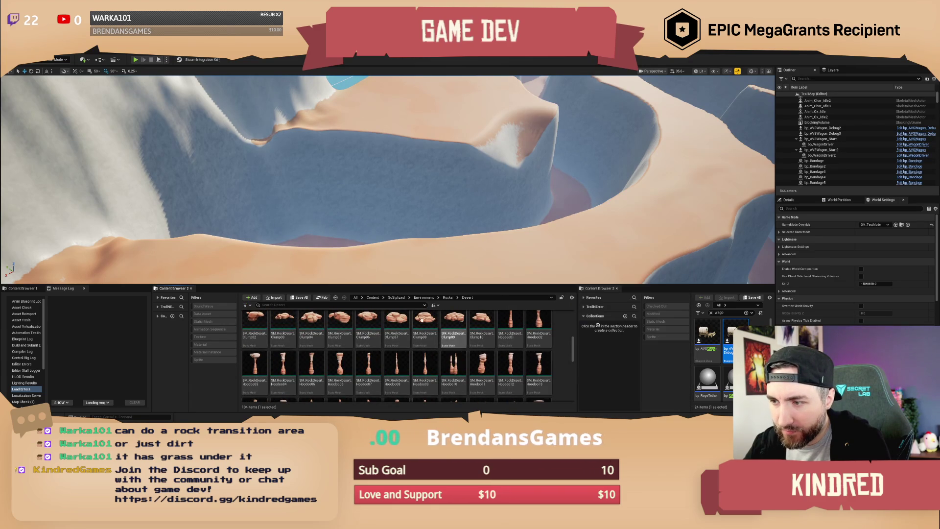
drag(440, 126, 440, 128)
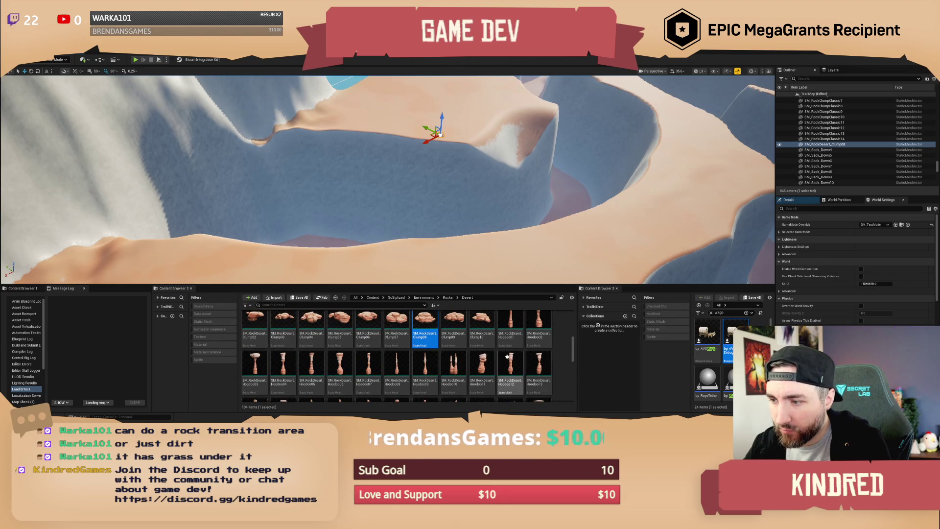
drag(440, 196, 377, 161)
key(Delete)
- Place the HoodooCliff08 and Layered07 rocks beside the water, discarding a trial Rock07 boulder
click(330, 200)
scroll(440, 358, down, 2)
drag(453, 379, 537, 192)
drag(510, 377, 490, 179)
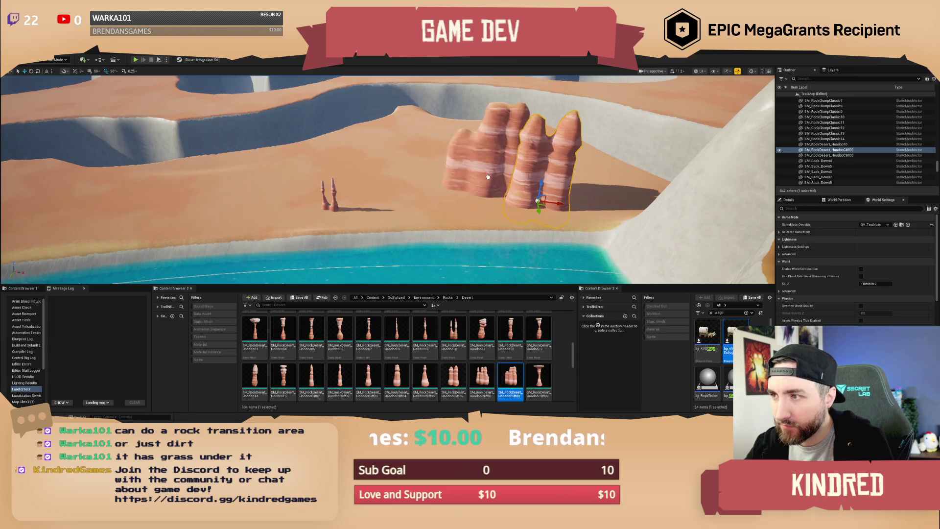
scroll(497, 363, down, 1)
scroll(497, 363, down, 1)
drag(425, 353, 240, 191)
scroll(523, 333, down, 1)
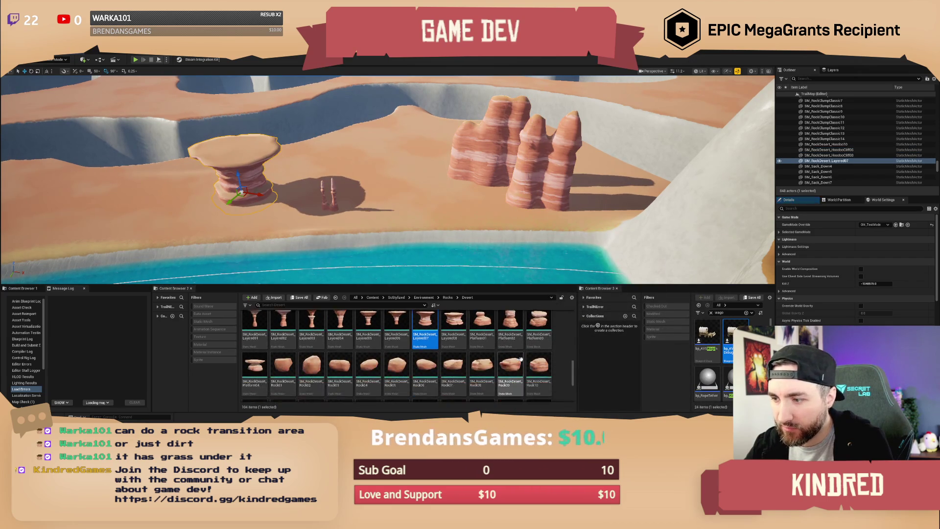
drag(453, 357, 285, 214)
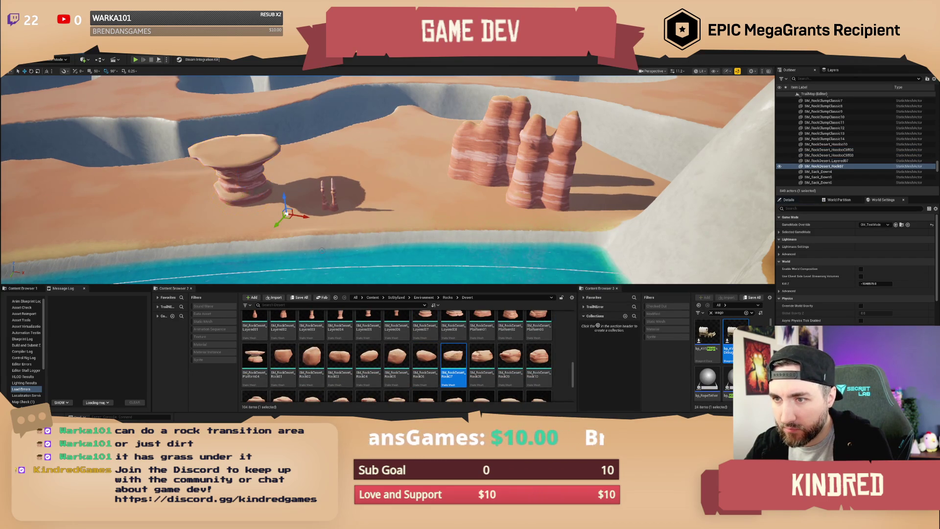
key(Delete)
- Add the Shelf10, Shelf08, CliffC01, CliffB08 and CliffB07 rocks beside the others
scroll(413, 371, down, 2)
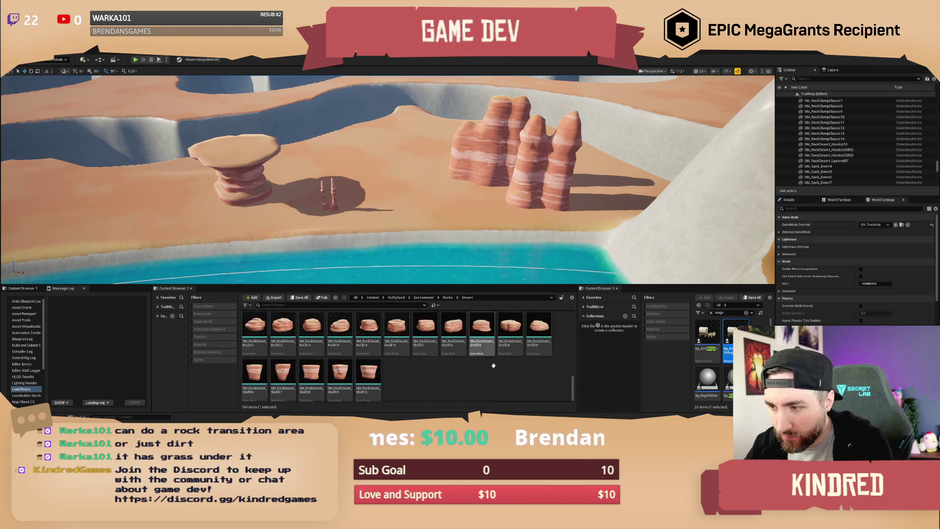
drag(348, 234, 312, 161)
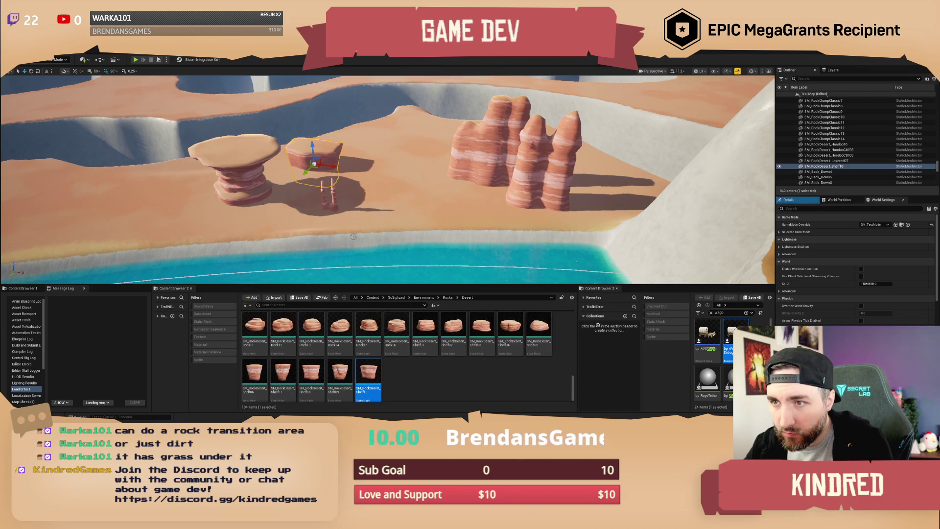
mouse_move(311, 374)
mouse_down()
mouse_move(370, 119)
mouse_move(354, 157)
mouse_up()
scroll(446, 359, up, 2)
scroll(426, 358, up, 3)
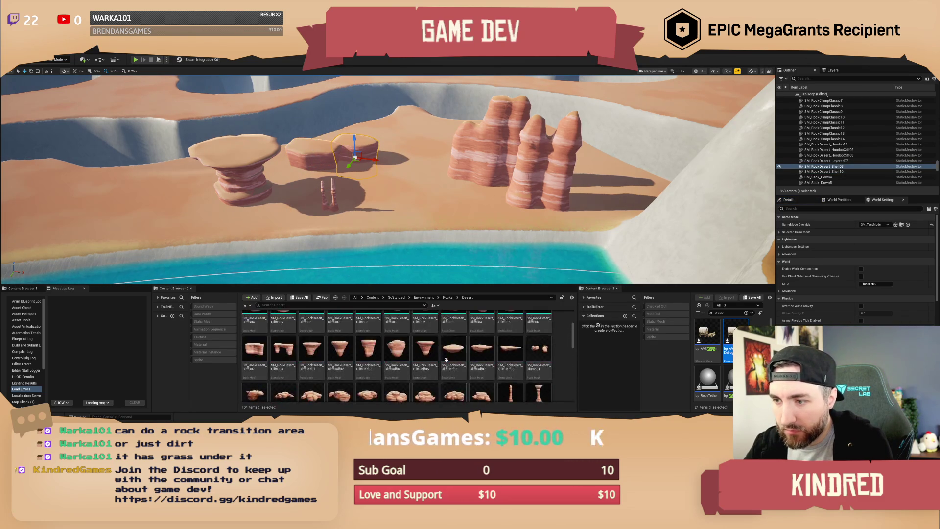
mouse_move(396, 355)
mouse_down()
mouse_move(421, 186)
mouse_move(469, 186)
mouse_up()
mouse_move(383, 361)
mouse_down()
mouse_move(386, 289)
mouse_move(430, 161)
mouse_move(399, 147)
mouse_up()
scroll(477, 345, up, 1)
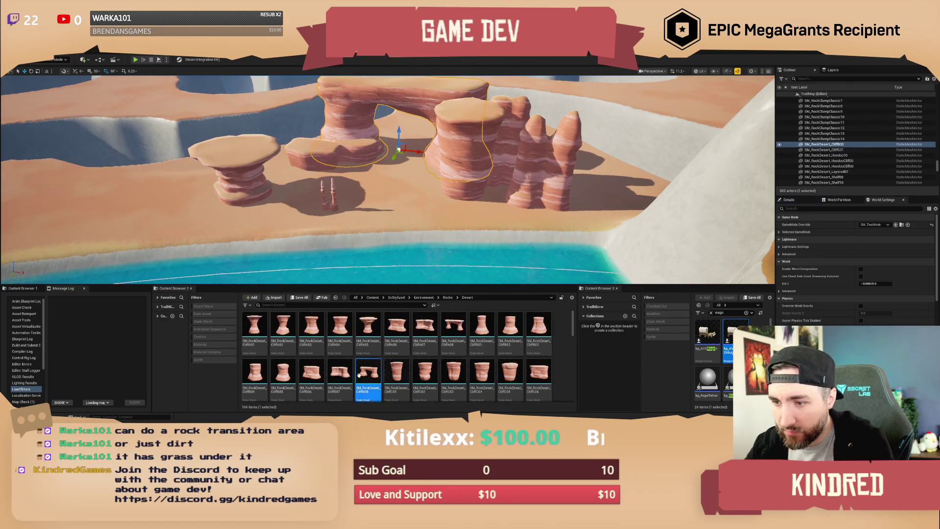
drag(293, 224, 162, 230)
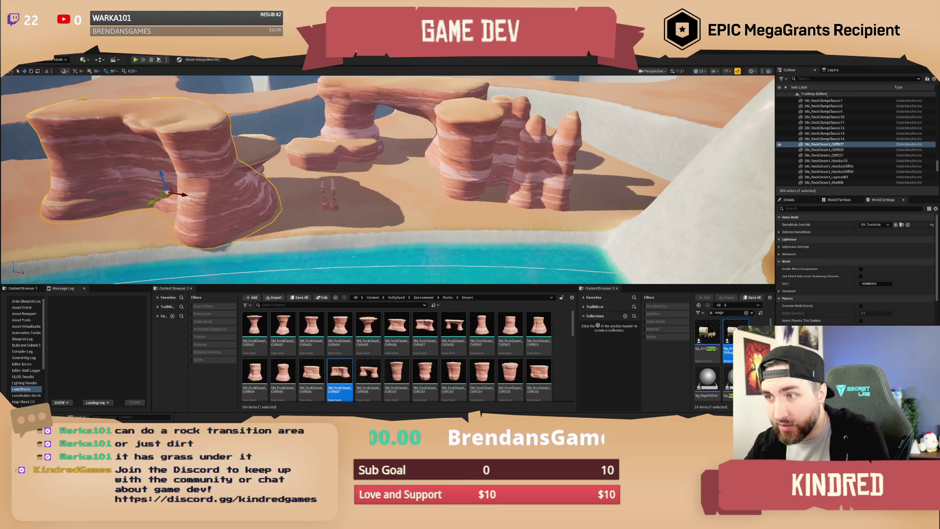
key(a)
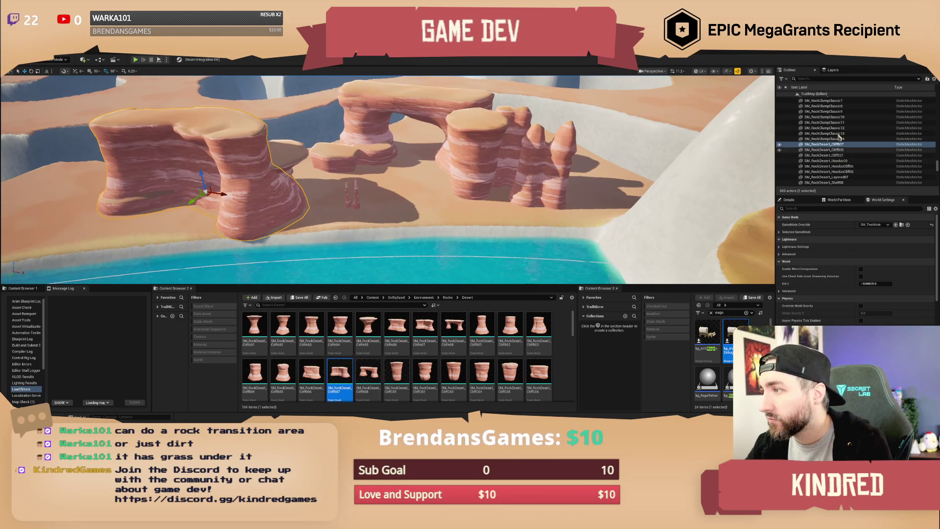
click(837, 101)
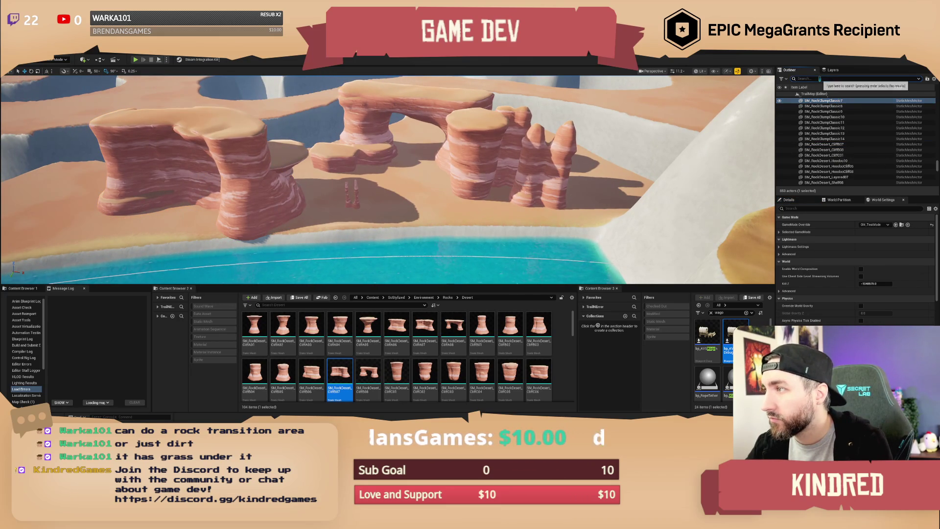
- Search 'desert' in the Outliner and delete all nine desert rock actors
text(desert)
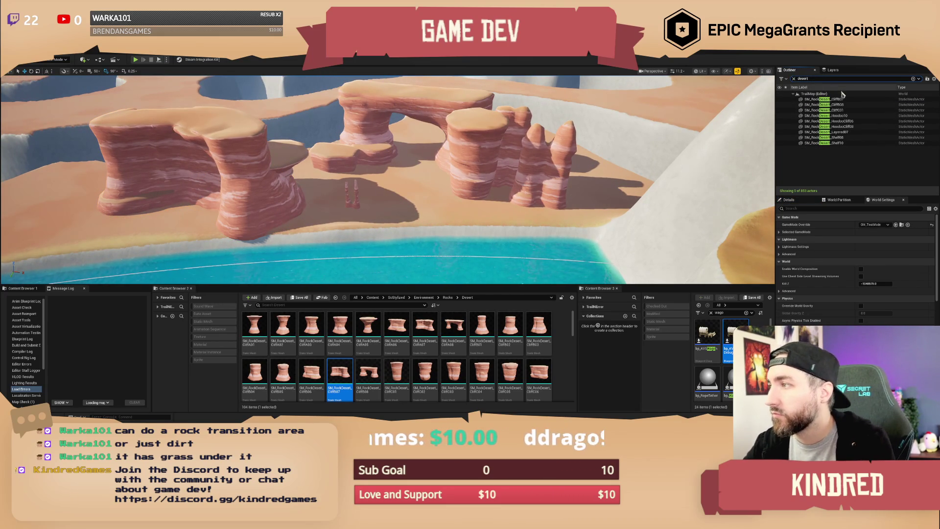
shift+click(846, 143)
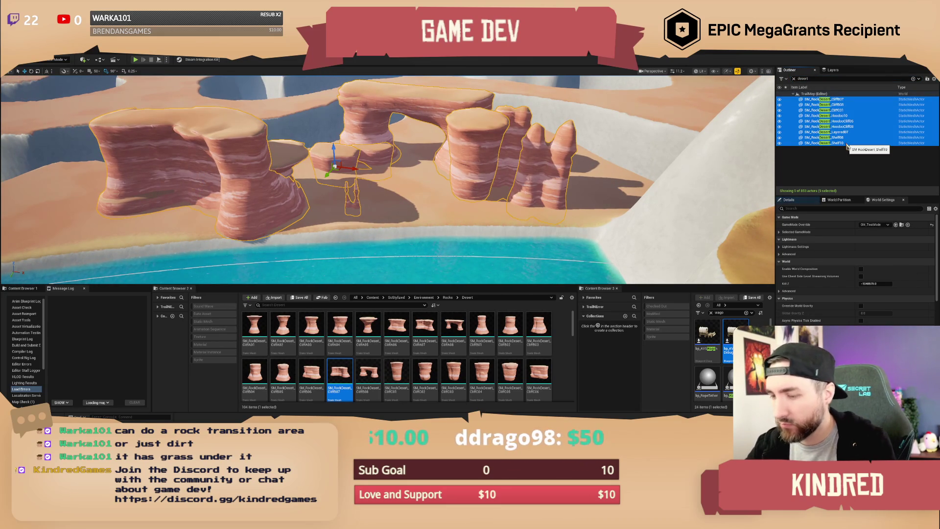
key(Delete)
- Place SM_RockDesert_CliffB07 on the flat sandy canyon floor near the river
mouse_move(476, 227)
mouse_down()
mouse_move(441, 211)
mouse_move(426, 230)
mouse_move(409, 215)
mouse_move(416, 243)
mouse_move(441, 215)
mouse_up()
right_click(416, 244)
mouse_move(341, 376)
mouse_down()
mouse_move(346, 231)
mouse_move(420, 210)
mouse_move(435, 234)
mouse_up()
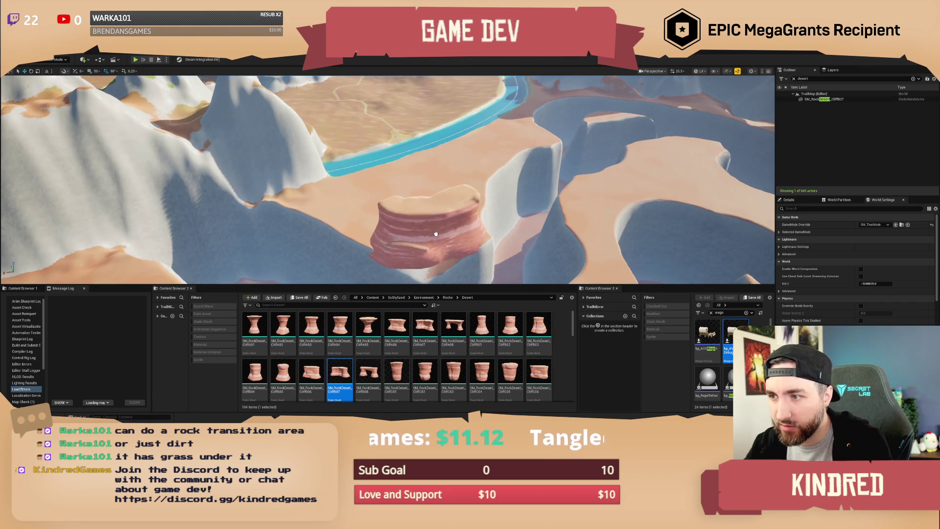
click(433, 228)
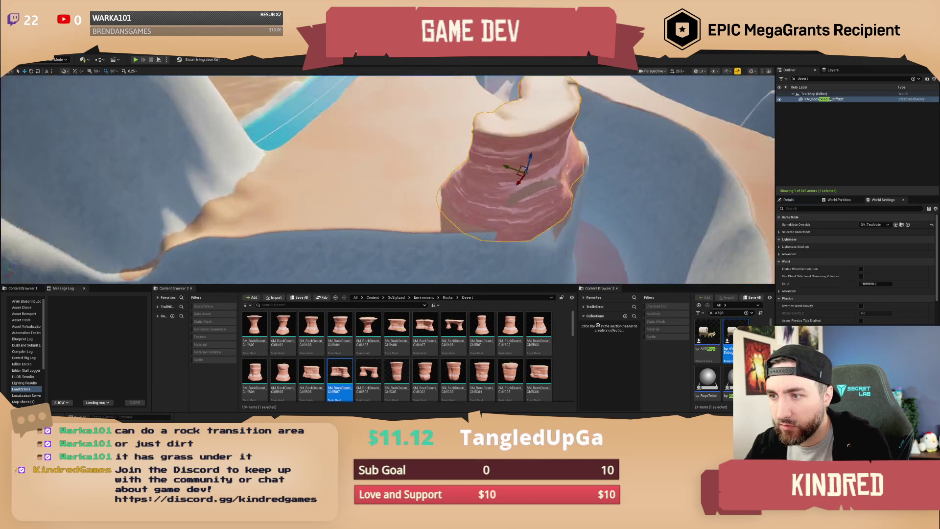
mouse_move(387, 181)
mouse_down()
mouse_move(374, 188)
mouse_move(398, 172)
mouse_move(384, 179)
mouse_move(369, 149)
mouse_move(427, 155)
mouse_up()
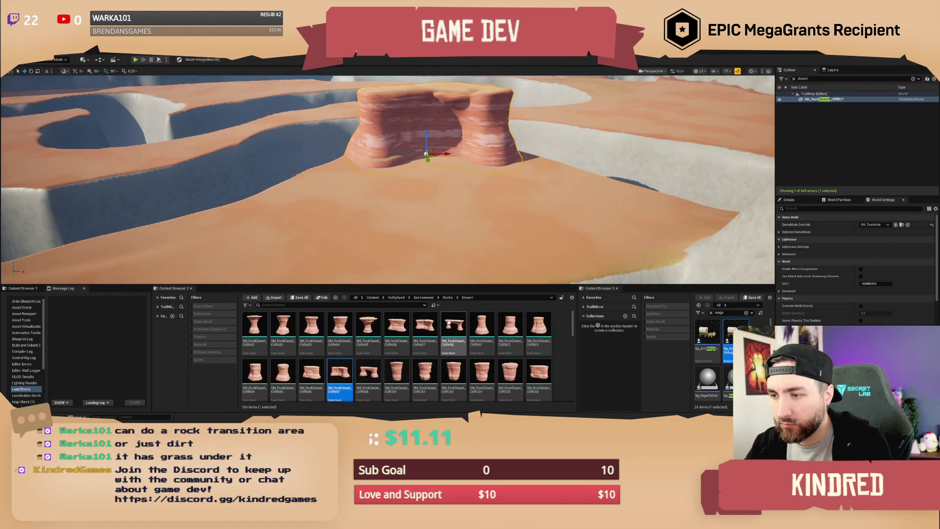
drag(467, 276, 462, 276)
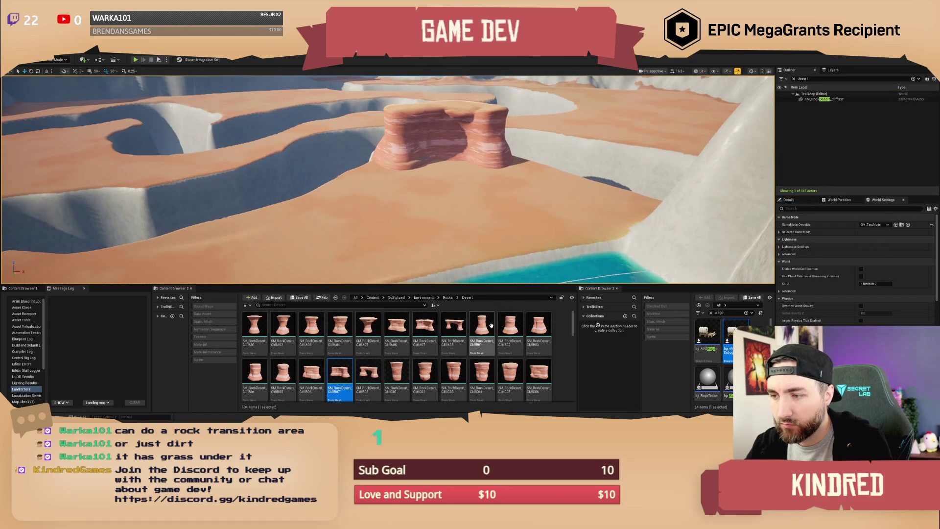
- Place SM_RockDesert_CliffC06, a mushroom-shaped hoodoo and another desert rock beside the mesa
mouse_move(538, 369)
mouse_down()
mouse_move(465, 216)
mouse_move(317, 192)
mouse_move(369, 183)
mouse_up()
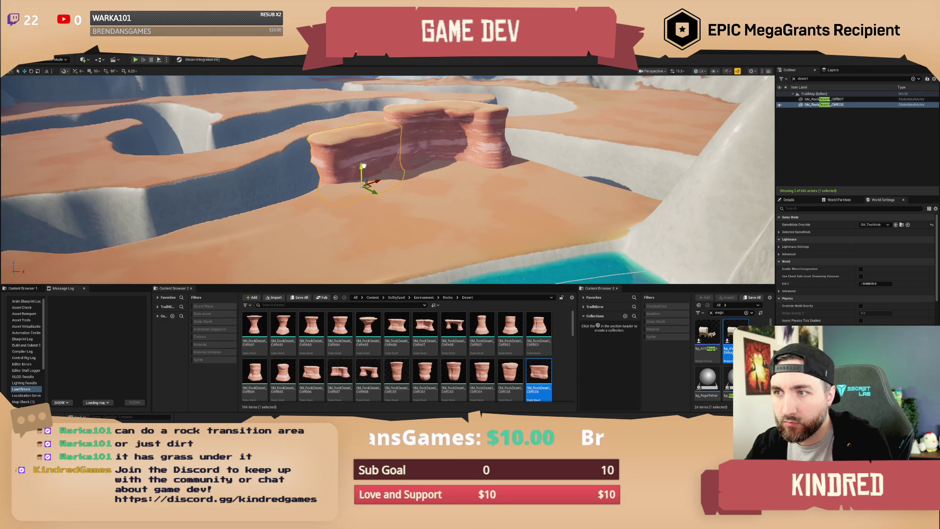
scroll(388, 180, up, 3)
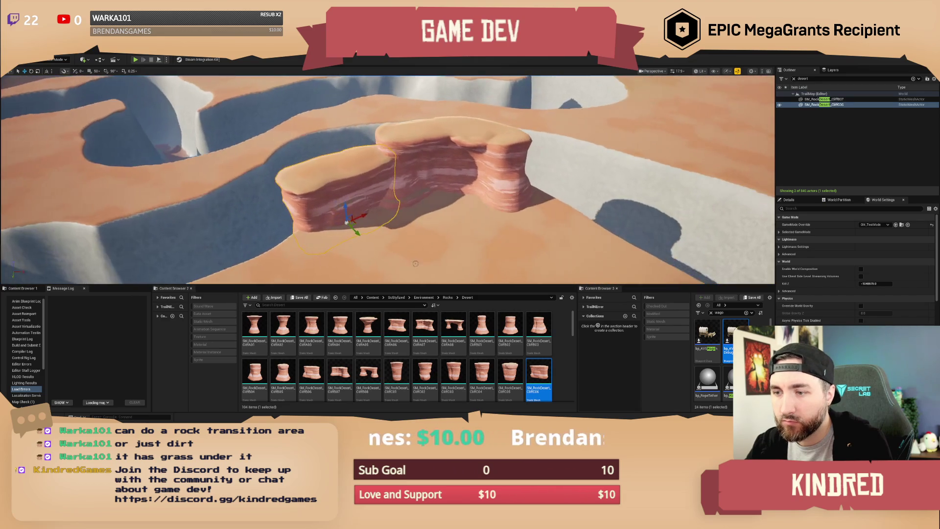
mouse_move(368, 325)
mouse_down()
mouse_move(426, 223)
mouse_move(426, 235)
mouse_up()
click(425, 230)
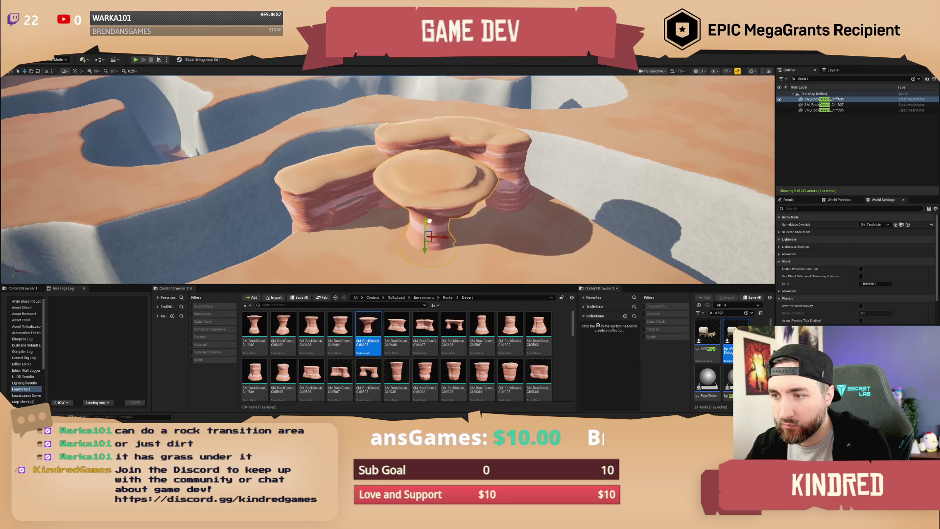
mouse_move(428, 216)
mouse_down()
mouse_move(454, 203)
mouse_move(459, 212)
mouse_up()
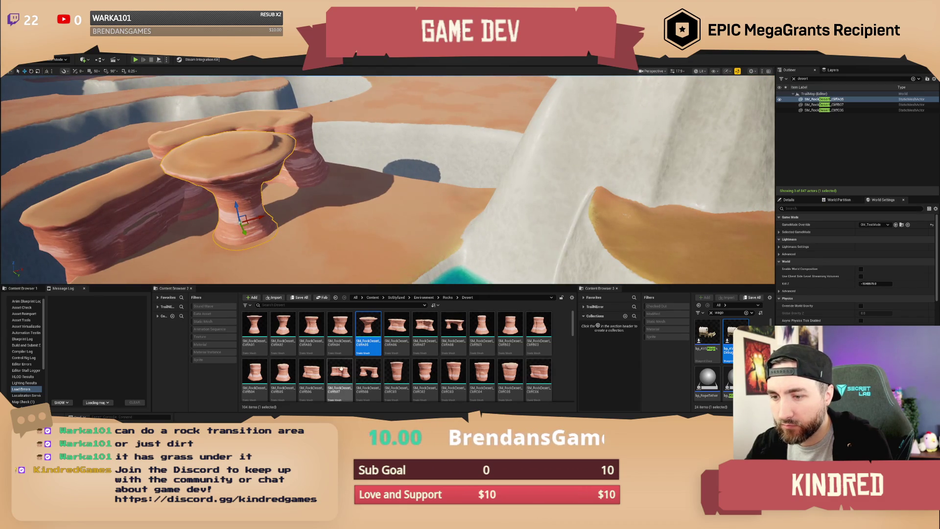
mouse_move(342, 375)
mouse_down()
mouse_move(392, 245)
mouse_move(457, 177)
mouse_move(499, 206)
mouse_move(499, 231)
mouse_move(498, 211)
mouse_move(466, 193)
mouse_up()
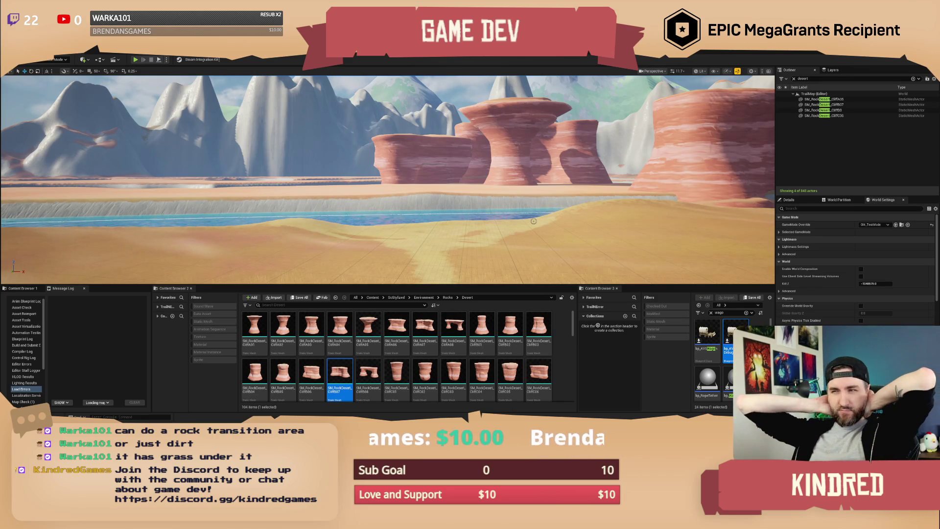
- Frame the four desert rocks and shift the central mushroom rock to the right
drag(470, 194, 470, 208)
click(421, 195)
ctrl+click(577, 245)
ctrl+click(323, 230)
ctrl+click(421, 152)
key(f)
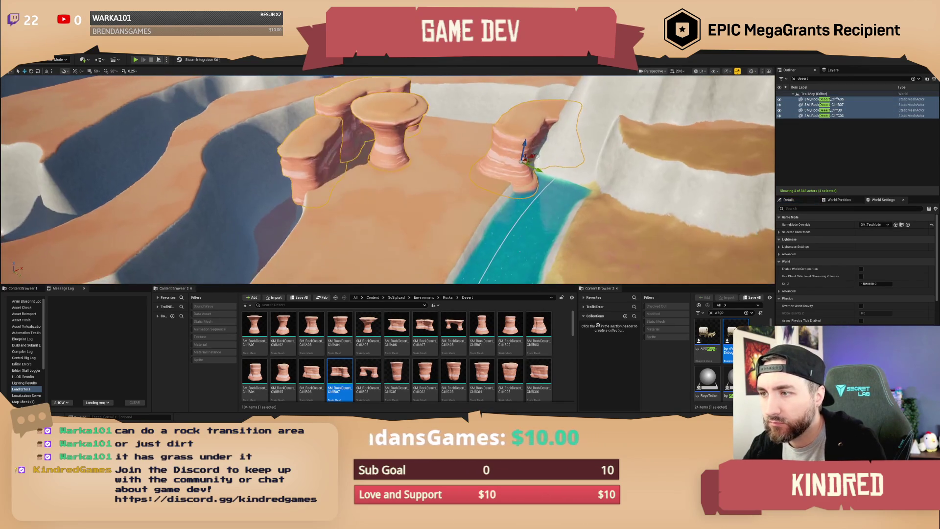
drag(520, 159, 520, 168)
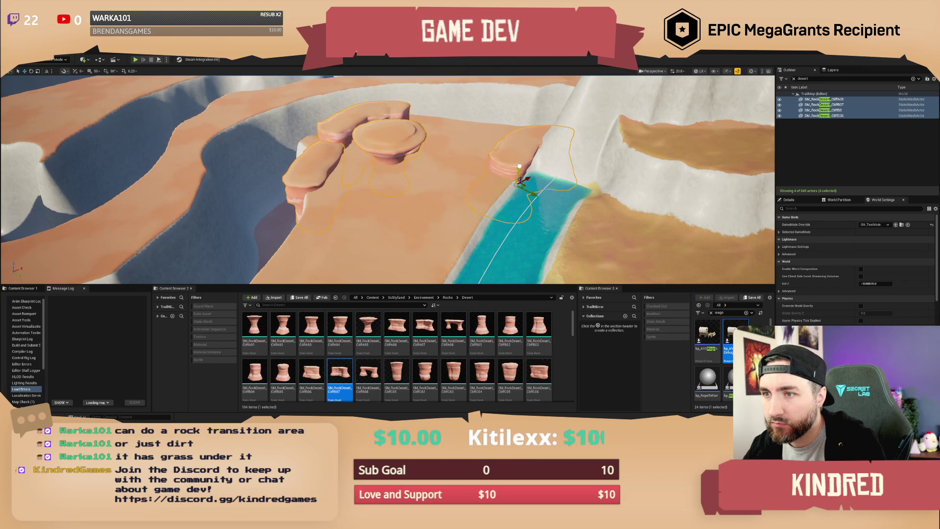
click(389, 178)
mouse_move(392, 180)
mouse_down()
mouse_move(472, 161)
mouse_move(502, 166)
mouse_up()
mouse_move(568, 177)
mouse_down()
mouse_move(569, 212)
mouse_move(606, 187)
mouse_up()
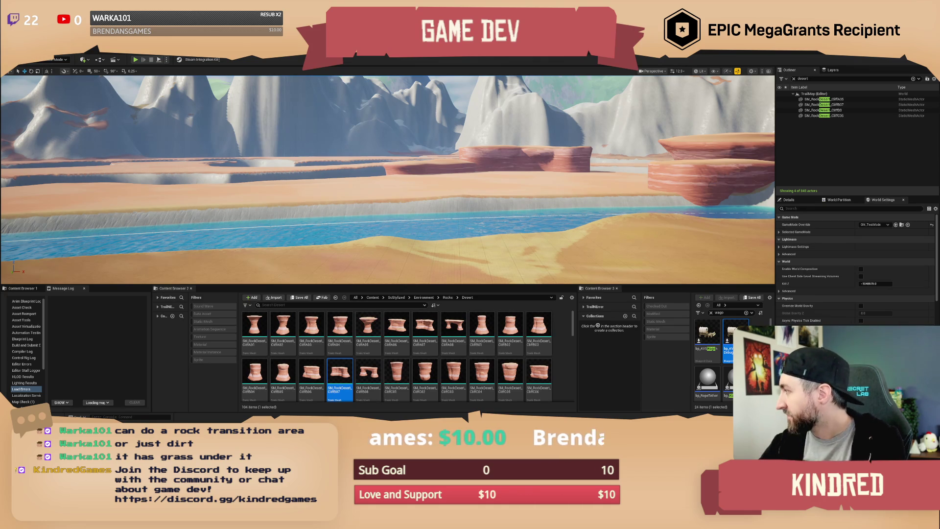
- Drag the Google Images 'desert canyon' results window over the editor as reference
mouse_move(574, 97)
mouse_down()
mouse_move(483, 86)
mouse_move(370, 97)
mouse_move(306, 91)
mouse_move(304, 54)
mouse_up()
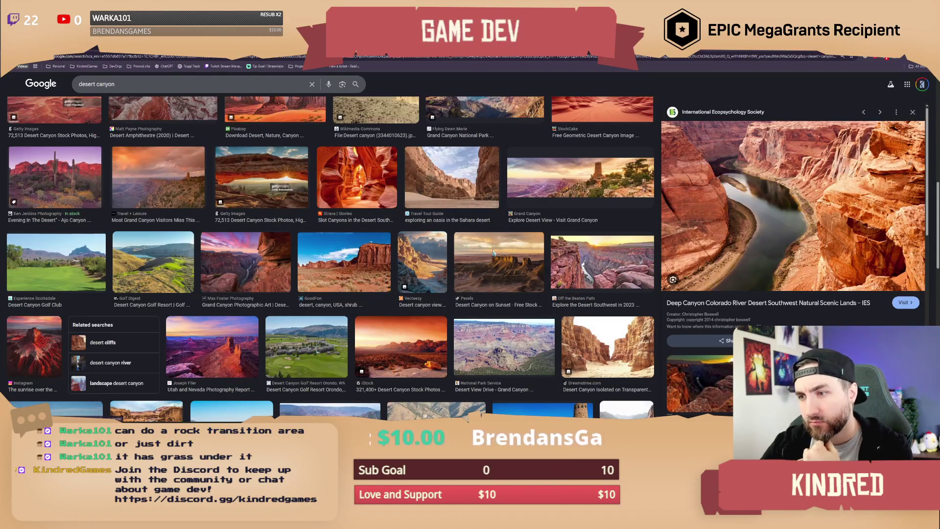
- Preview the Hidden Oasis and Monument Valley butte reference photos, then return to Unreal
scroll(286, 258, up, 4)
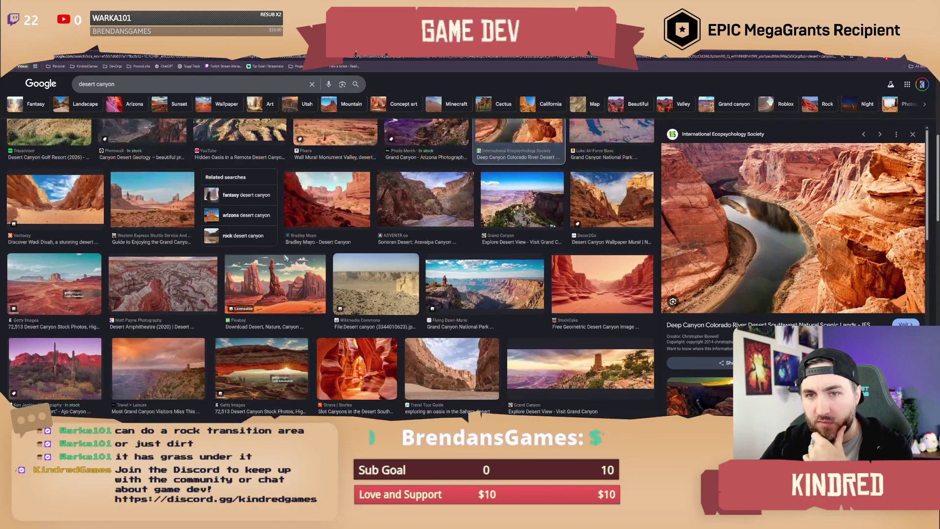
scroll(286, 258, down, 5)
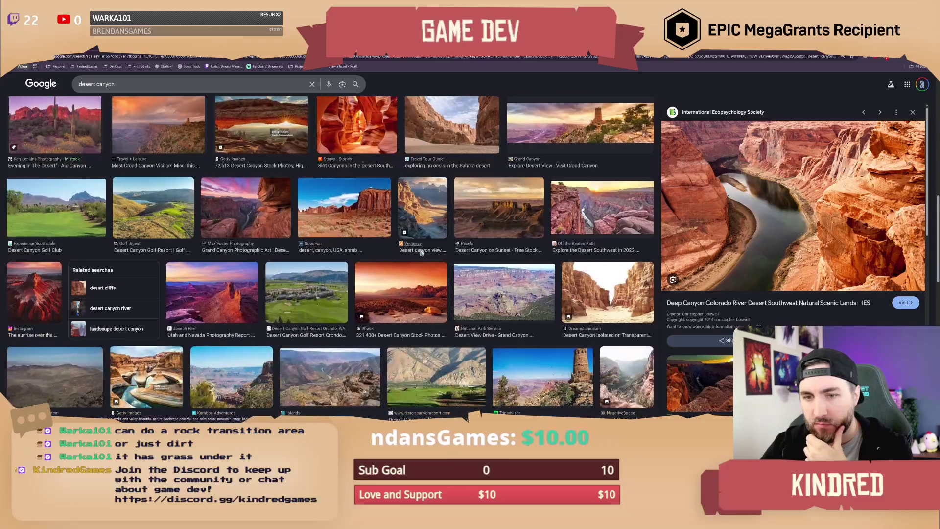
scroll(411, 250, up, 5)
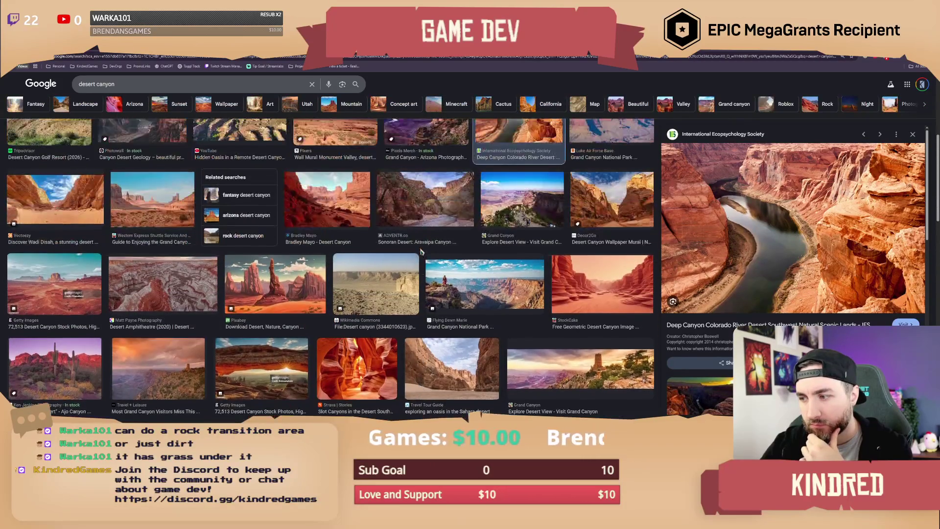
scroll(396, 249, up, 3)
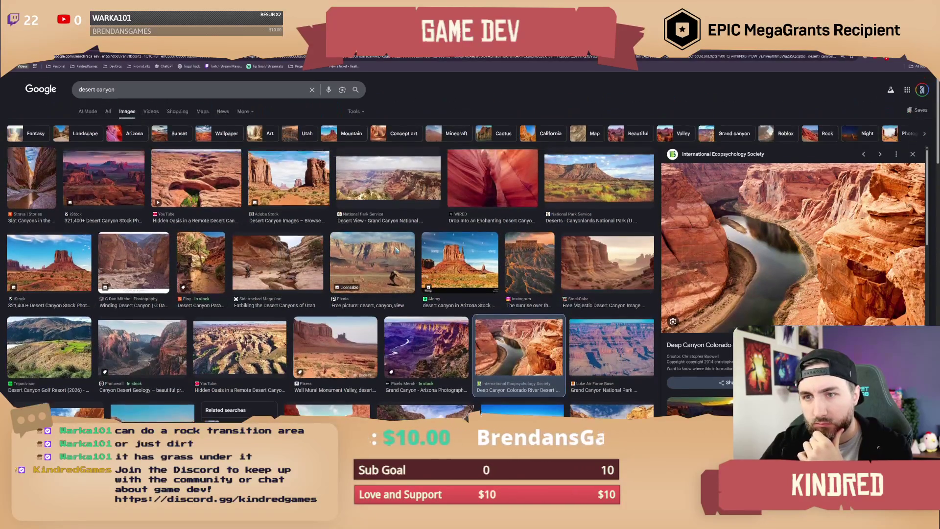
click(216, 194)
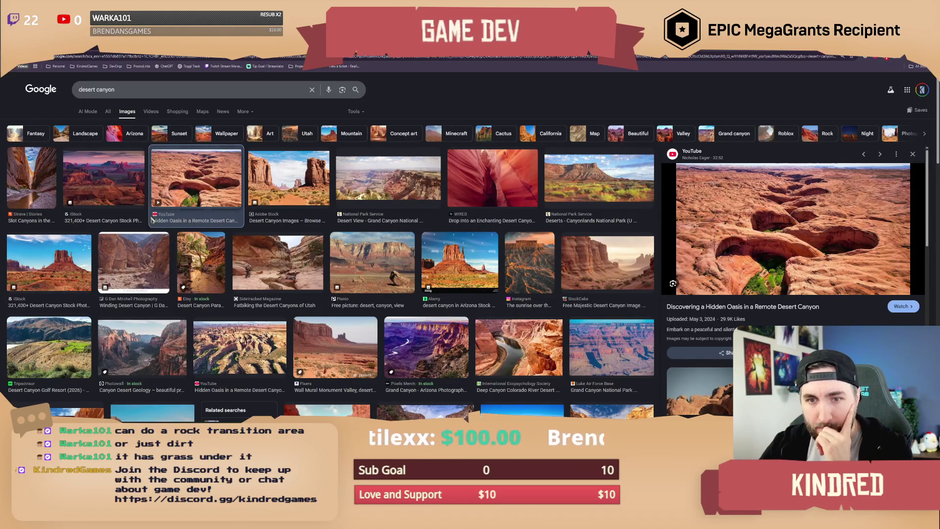
click(79, 267)
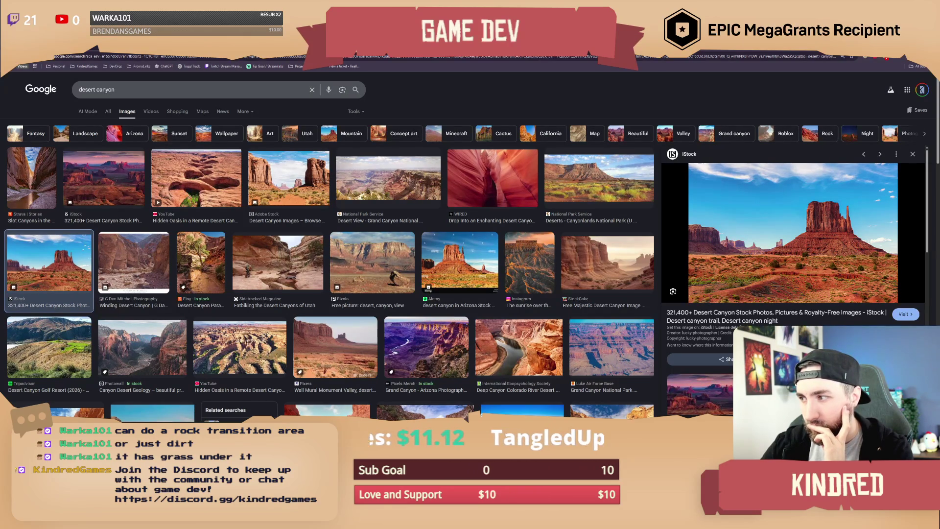
key(alt+Tab)
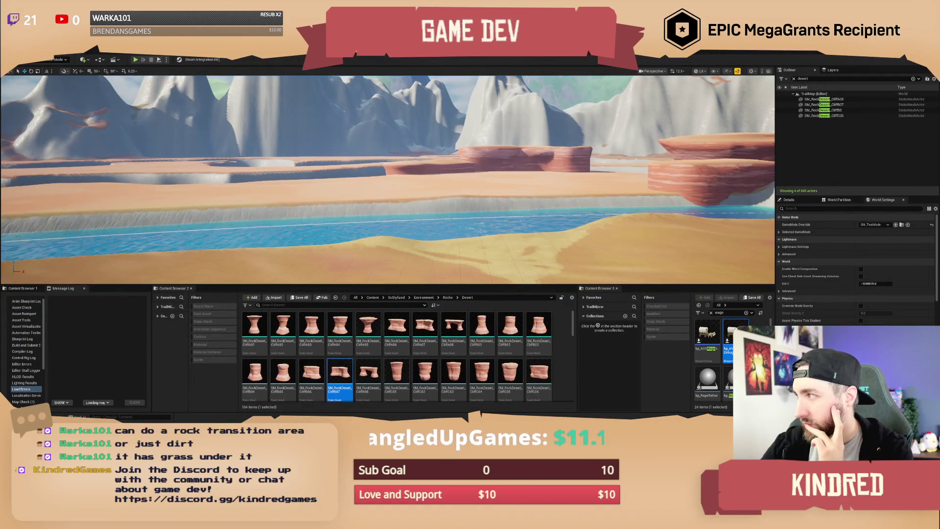
- Fly toward the rock mesas and enter Landscape mode with Shift+2
key(w)
key(w)
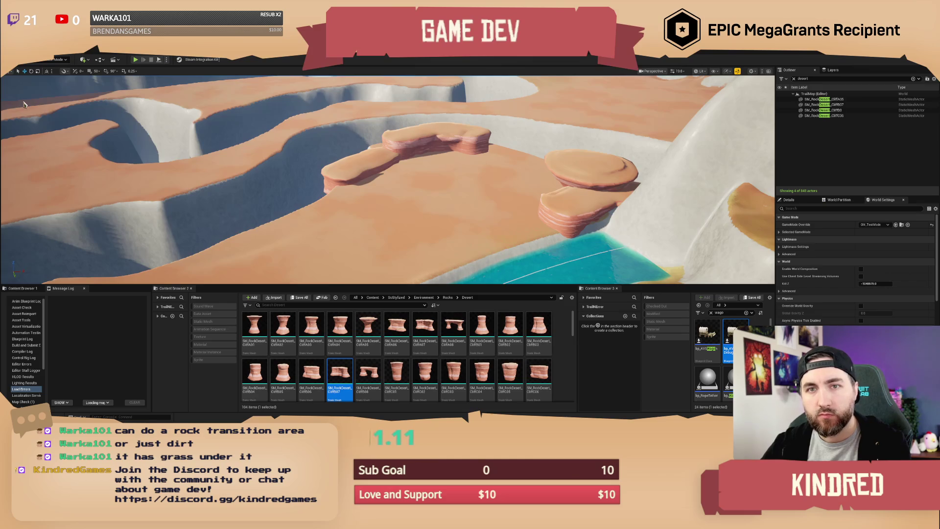
key(shift+2)
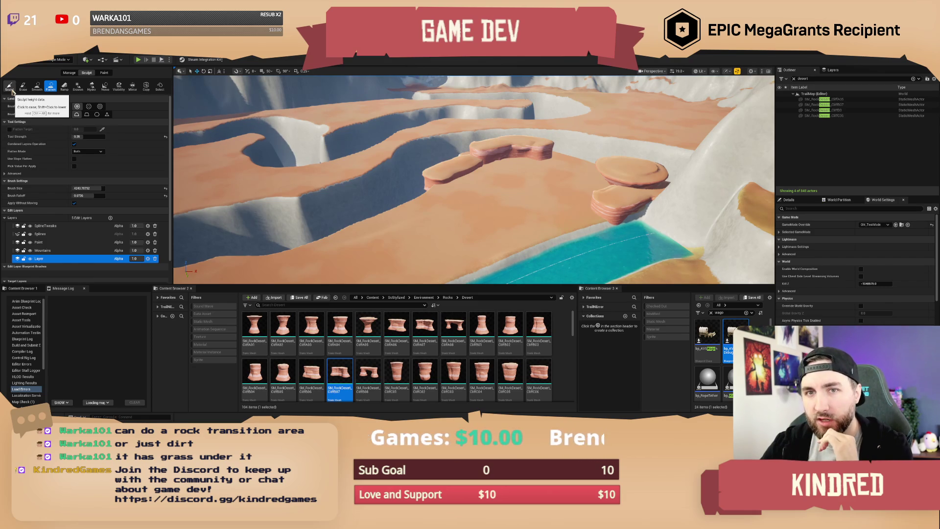
- Pick the Sculpt tool and make Mountains the active layer, toggling its visibility to compare
click(10, 87)
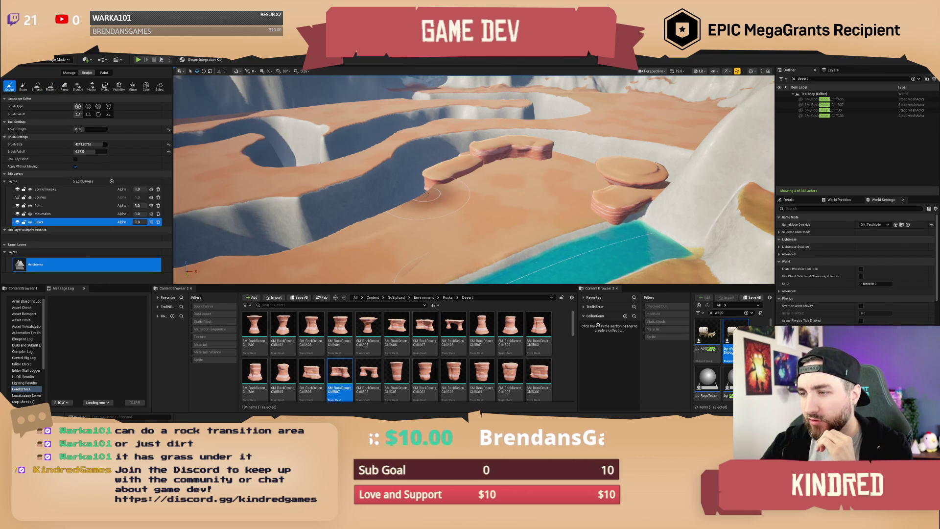
scroll(426, 193, up, 5)
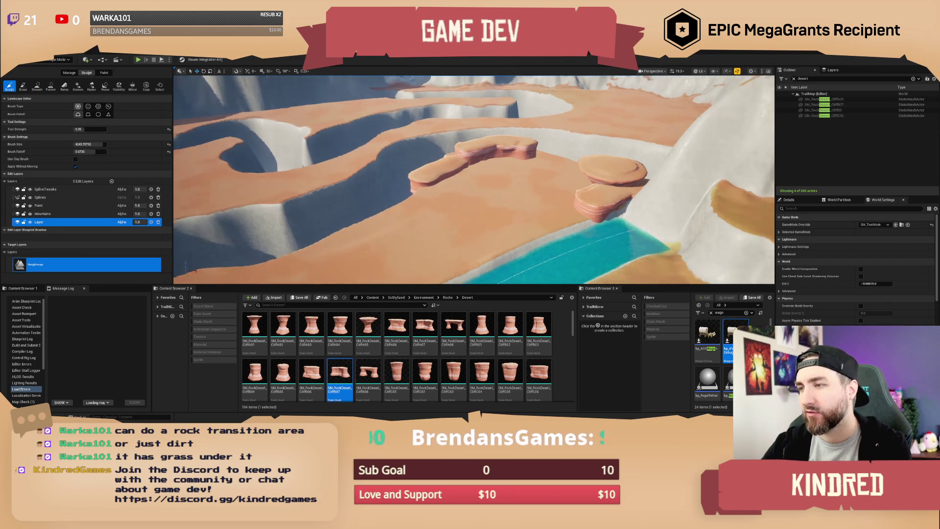
scroll(481, 192, down, 5)
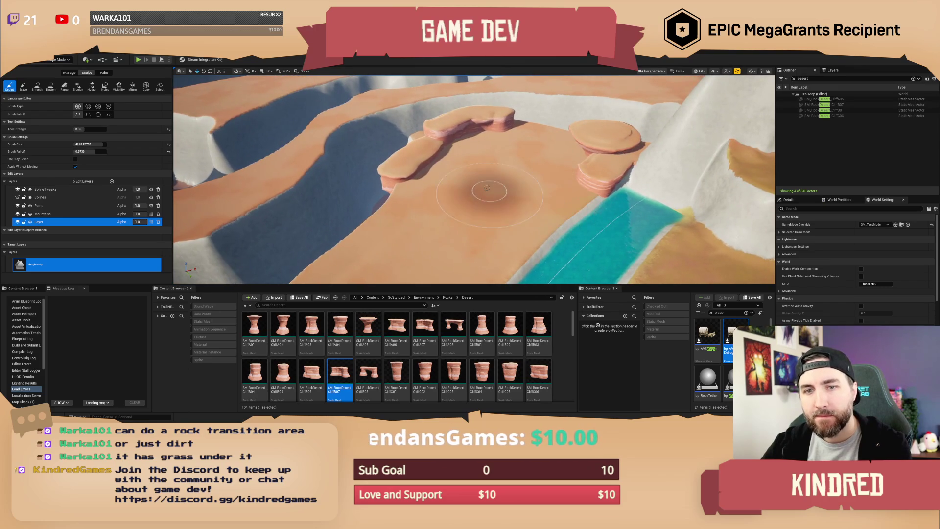
click(43, 213)
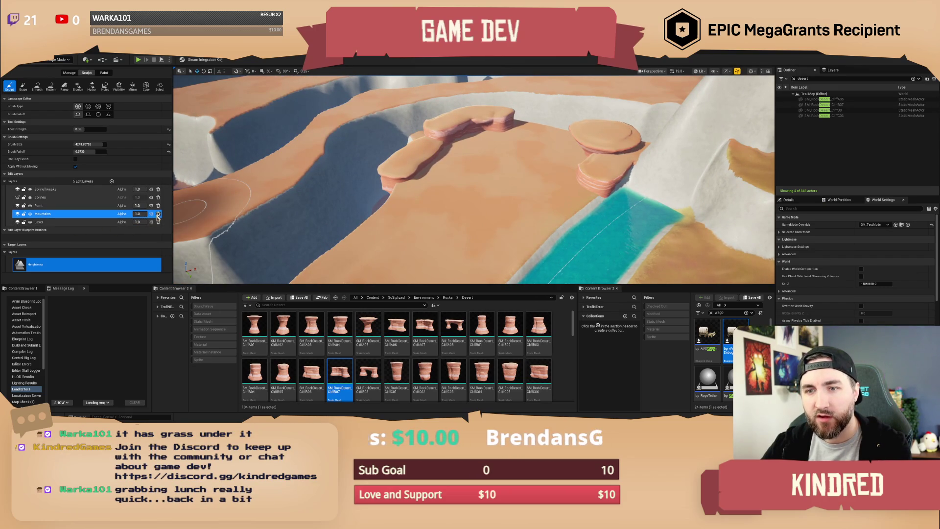
click(31, 214)
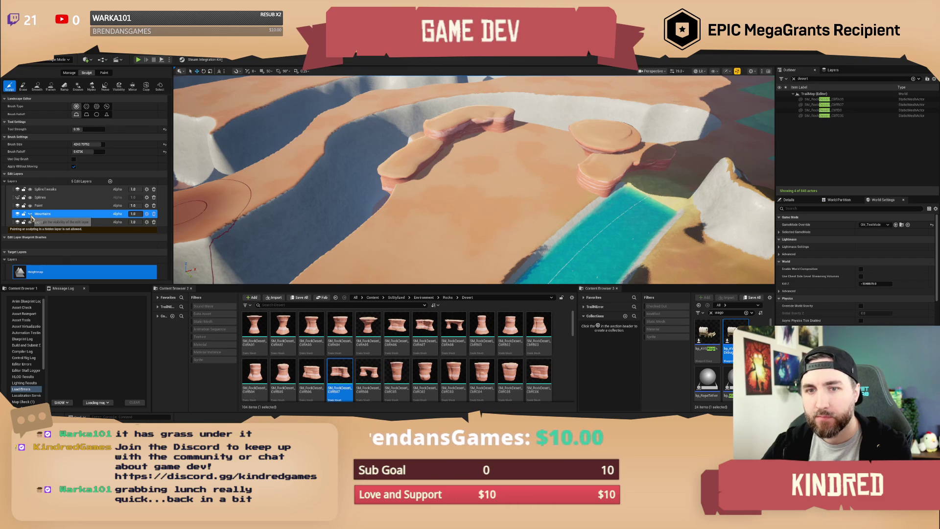
click(30, 214)
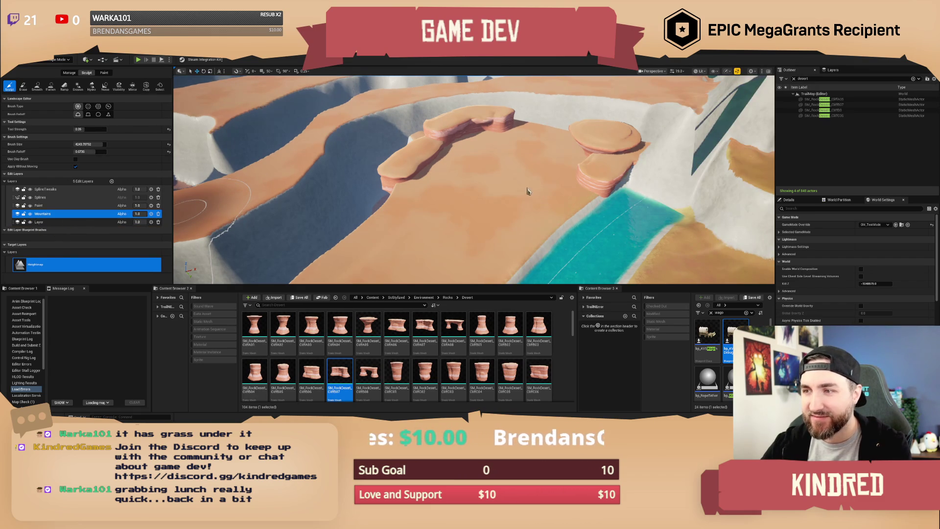
scroll(527, 187, up, 5)
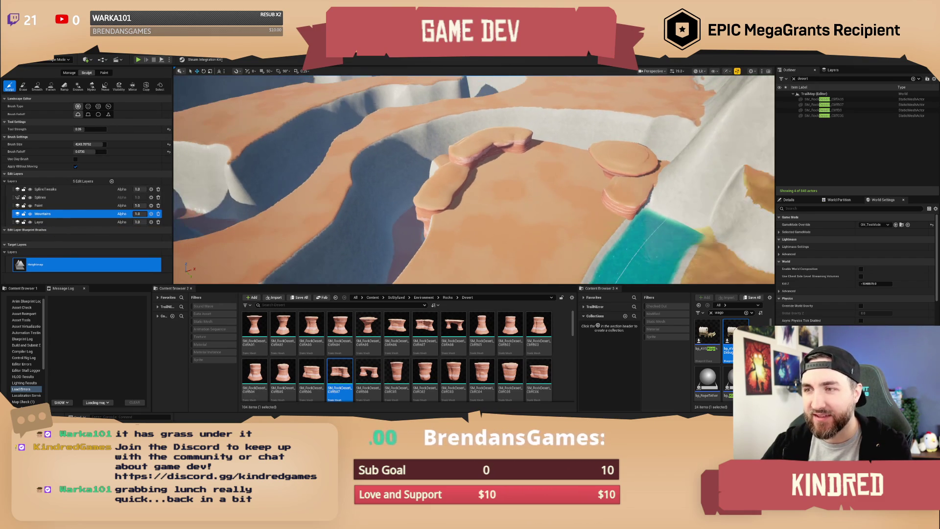
scroll(474, 180, down, 5)
- Sculpt a dip into the terrain near the rock arch and river
key(w)
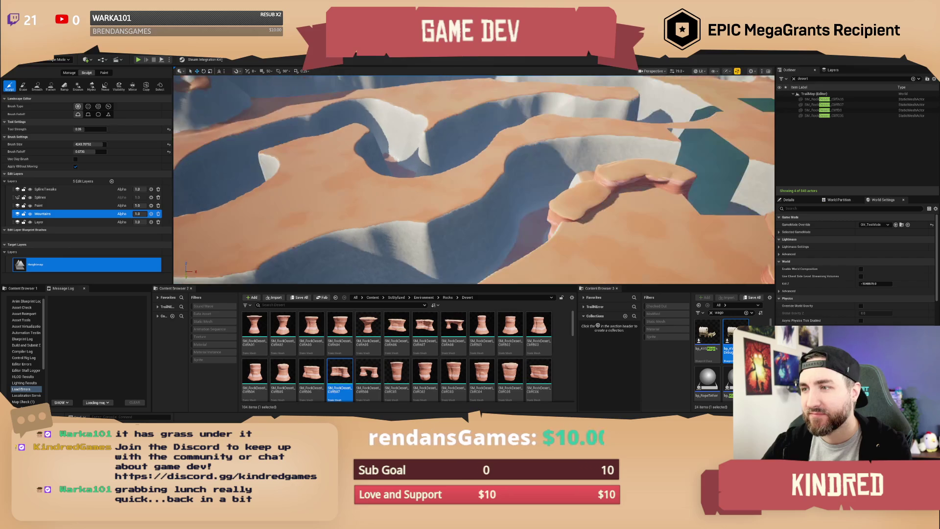
key(w)
key(w)
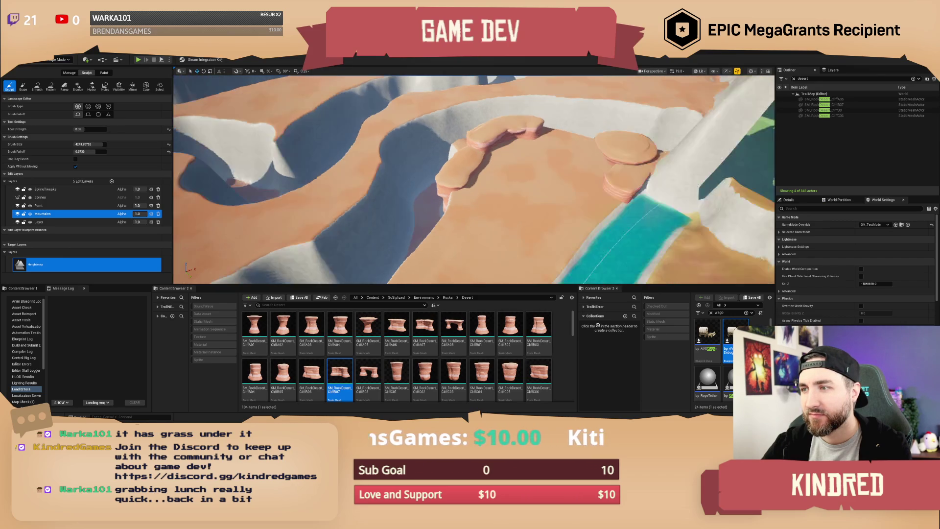
key(w)
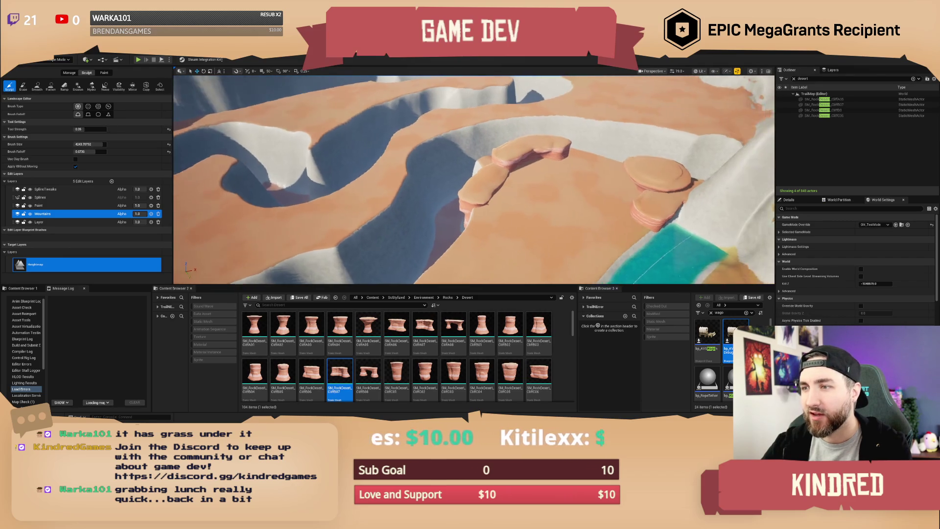
mouse_move(482, 172)
mouse_down()
mouse_move(475, 179)
mouse_move(494, 190)
mouse_move(545, 194)
mouse_move(489, 189)
mouse_move(496, 201)
mouse_up()
key(w)
key(w)
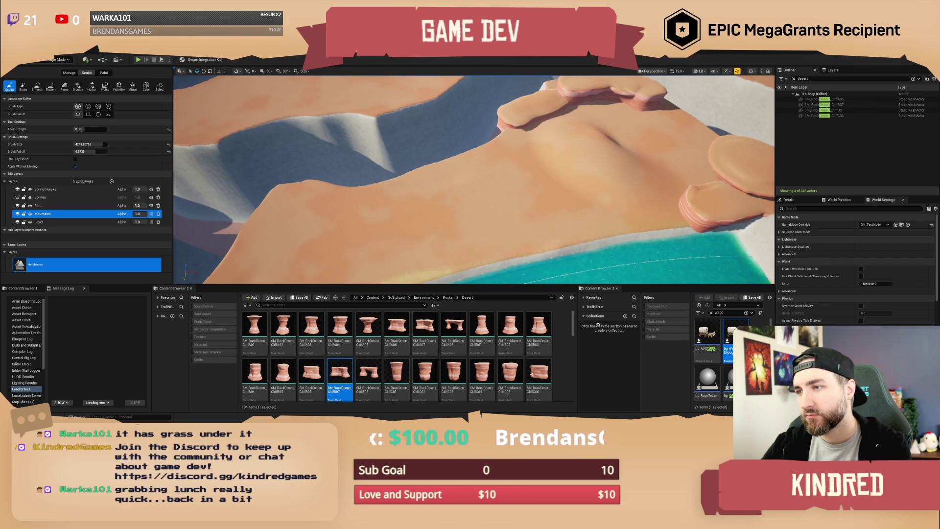
key(w)
key(w)
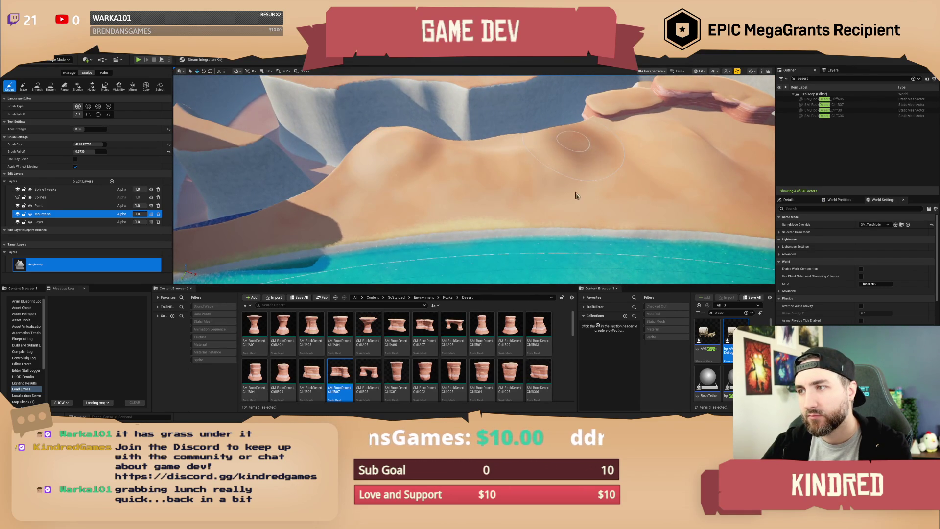
key(s)
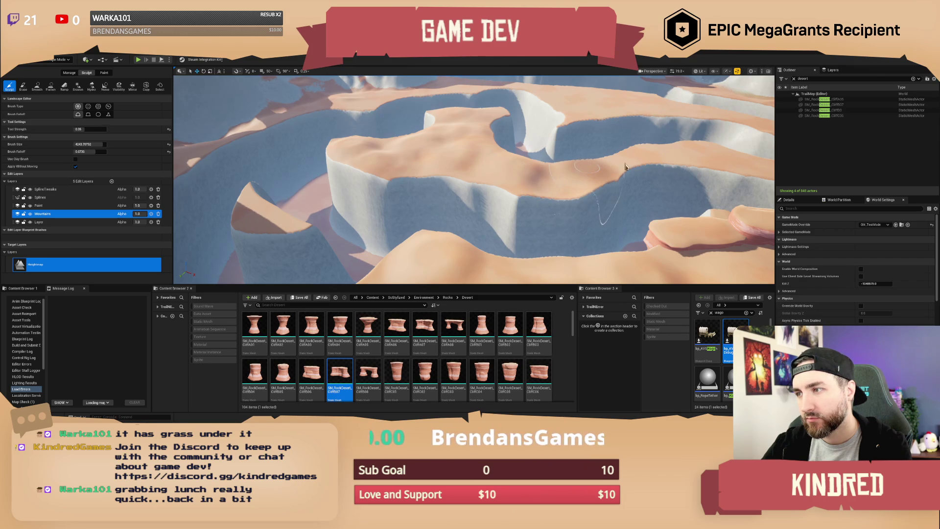
- Raise bumps across the plateau in another part of the canyon
mouse_move(623, 166)
mouse_down()
mouse_move(517, 152)
mouse_move(570, 152)
mouse_move(585, 157)
mouse_move(477, 159)
mouse_up()
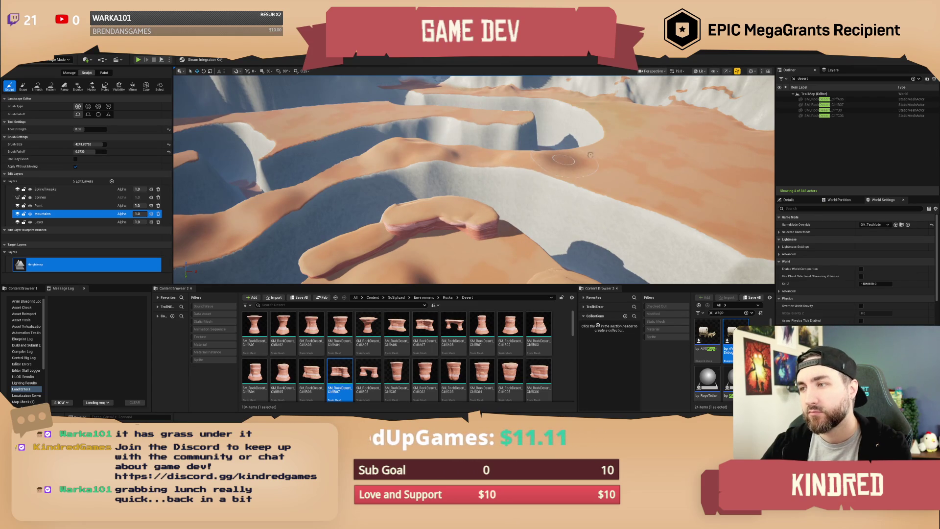
drag(591, 153, 681, 205)
scroll(681, 205, up, 5)
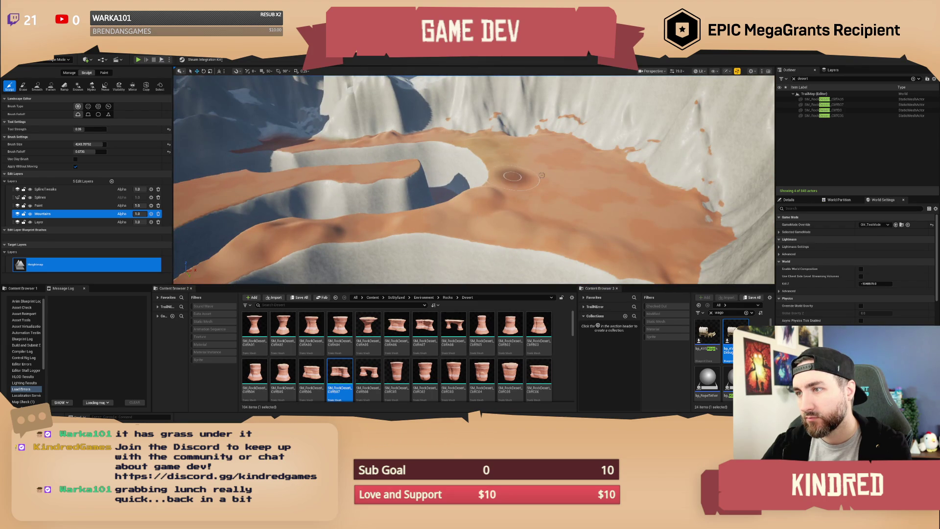
drag(567, 186, 567, 186)
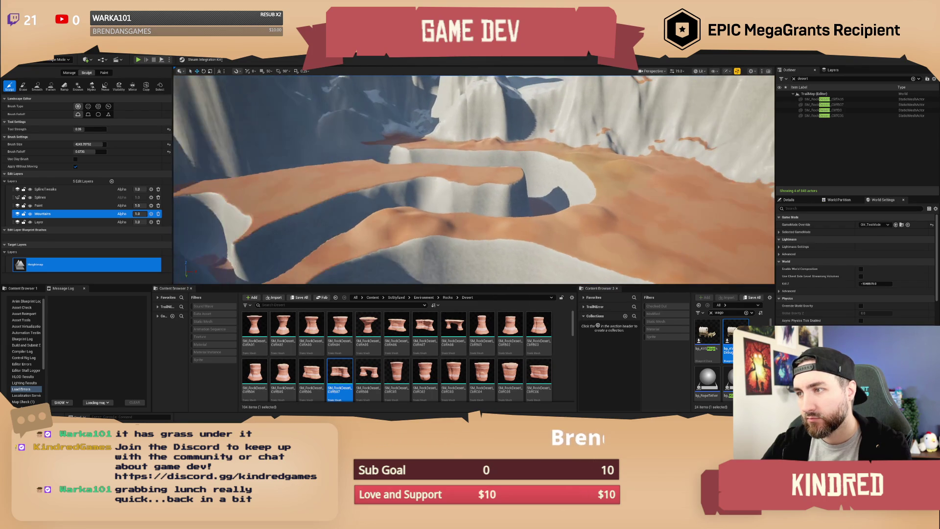
drag(511, 176, 528, 170)
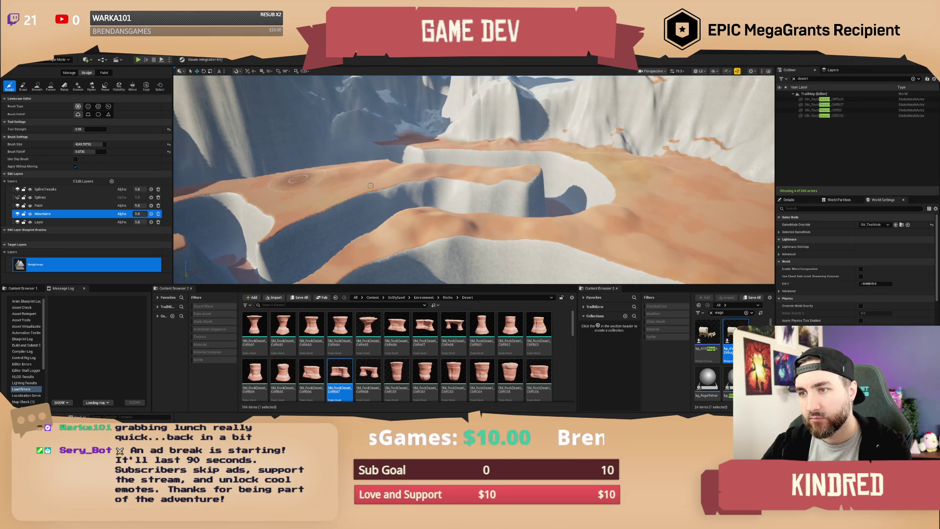
click(281, 188)
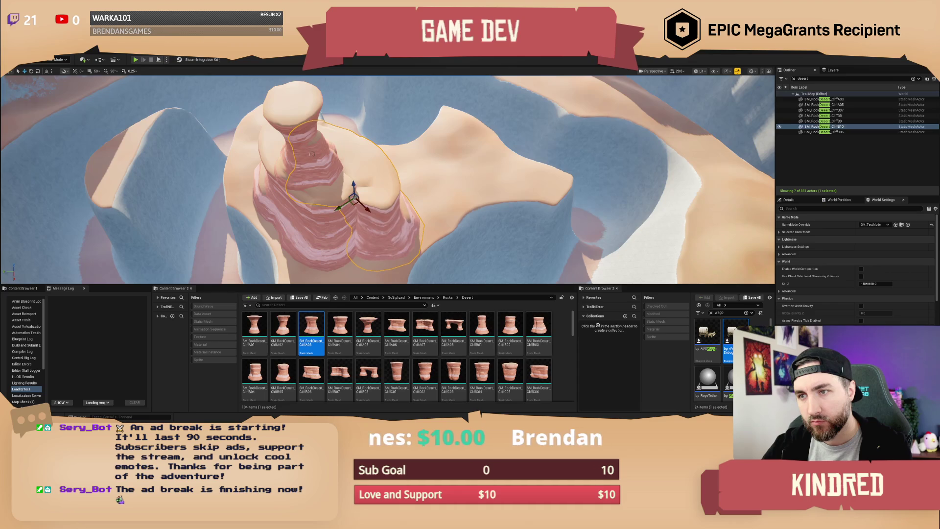
- Nudge the red cliff pillar up and to the right
click(311, 154)
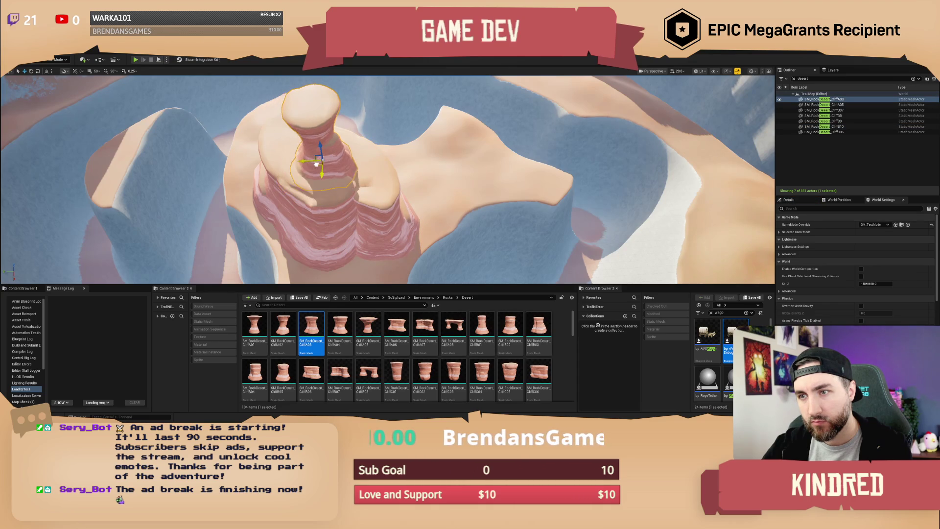
drag(315, 165, 319, 160)
mouse_move(450, 201)
mouse_down()
mouse_move(430, 255)
mouse_move(362, 239)
mouse_up()
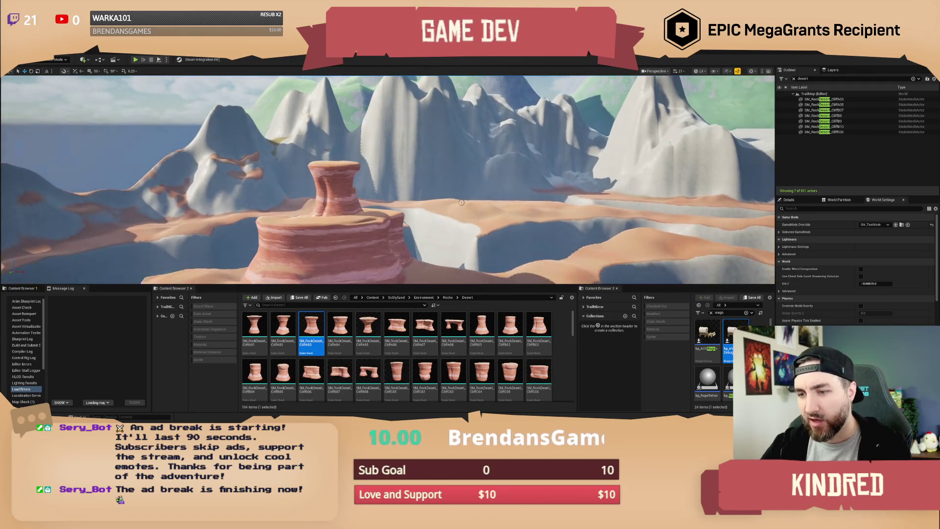
scroll(440, 363, down, 1)
scroll(440, 362, down, 1)
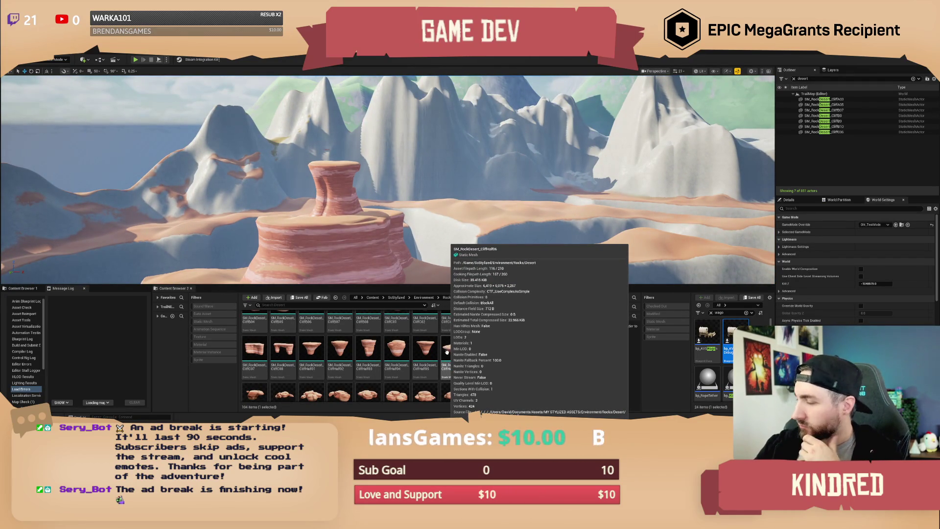
scroll(455, 360, down, 1)
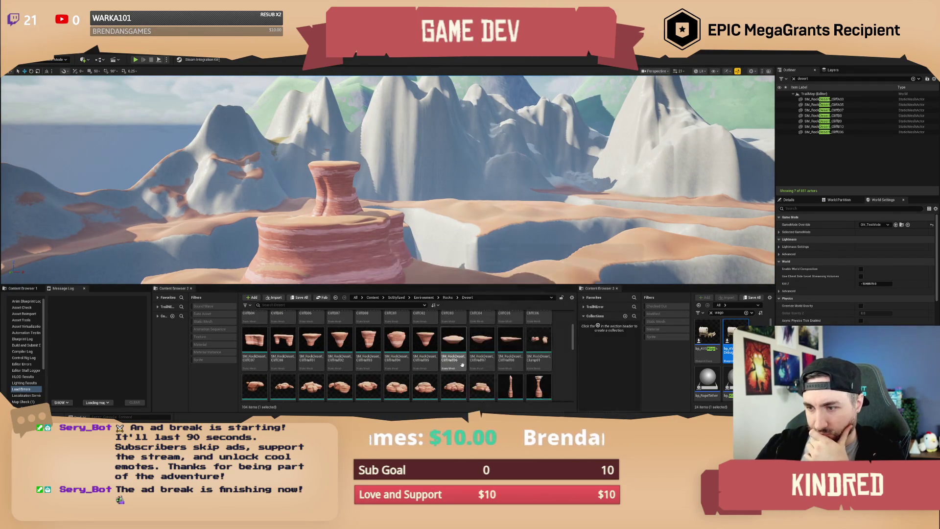
scroll(461, 365, down, 2)
scroll(520, 365, down, 4)
scroll(518, 365, down, 1)
- Delete the red hoodoo rock and the CliffB10 rock
click(323, 244)
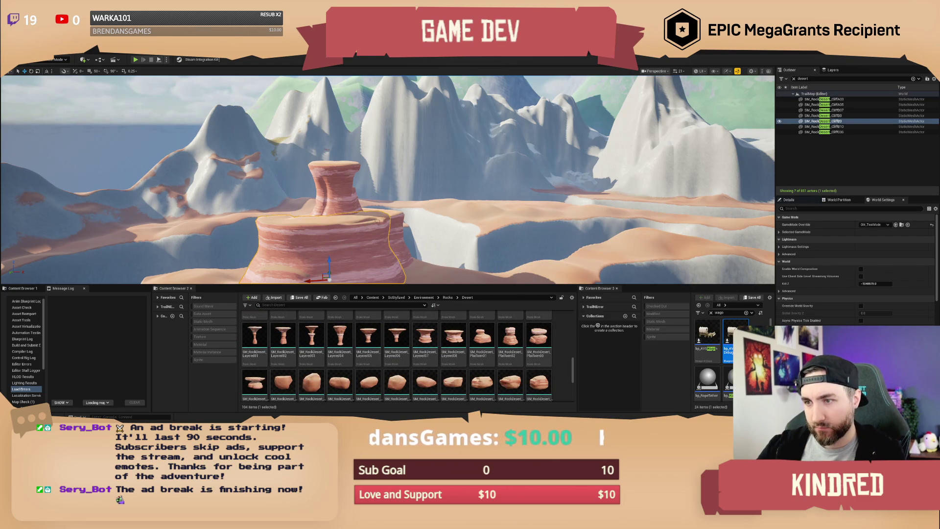
ctrl+click(394, 223)
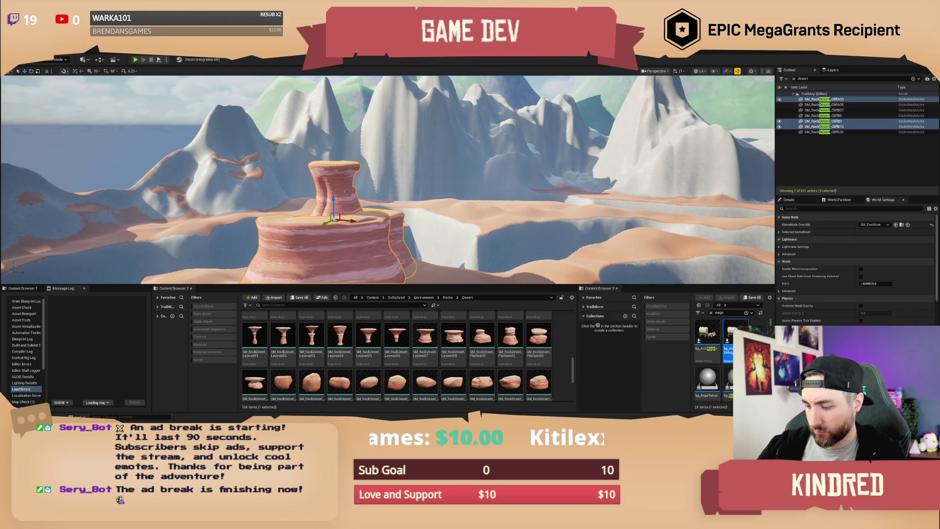
key(Delete)
- Place SM_RockDesert_Layered08 on the plateau, then add a Layered02 rock
right_click(479, 187)
mouse_move(453, 338)
mouse_down()
mouse_move(365, 193)
mouse_move(383, 200)
mouse_move(376, 193)
mouse_move(394, 187)
mouse_move(372, 199)
mouse_move(395, 197)
mouse_move(355, 199)
mouse_up()
drag(390, 264, 391, 317)
mouse_move(283, 338)
mouse_down()
mouse_move(338, 274)
mouse_move(388, 173)
mouse_up()
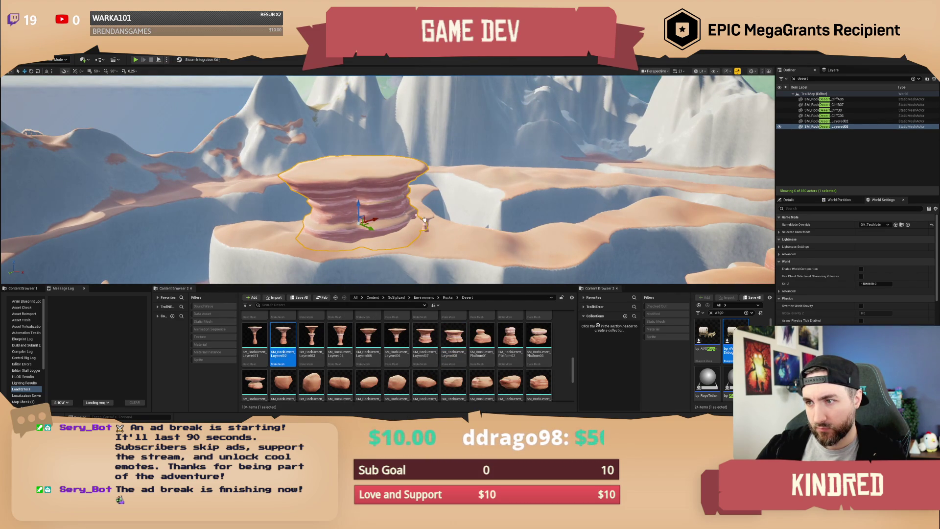
- Delete the small Layered02 rock and try placing a Shelf09 rock
click(424, 220)
key(Delete)
scroll(471, 358, down, 5)
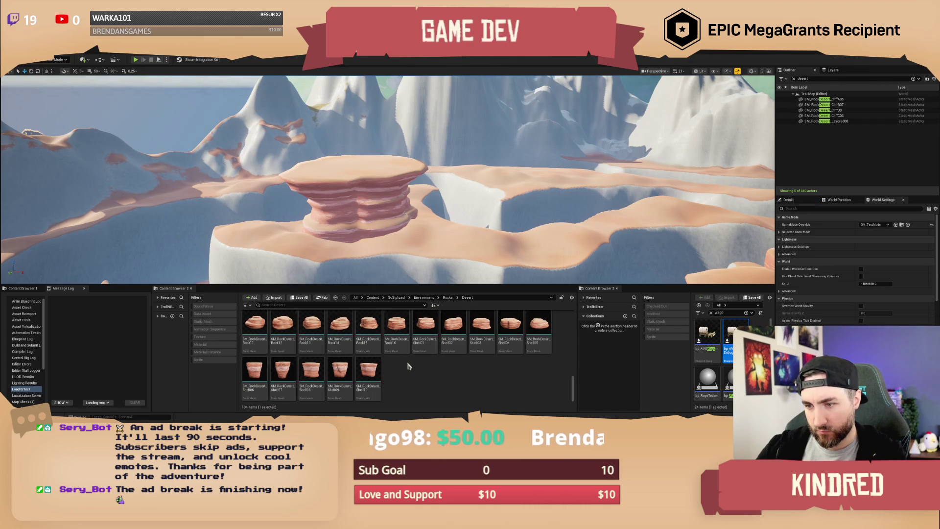
mouse_move(328, 374)
mouse_down()
mouse_move(414, 254)
mouse_move(416, 229)
mouse_up()
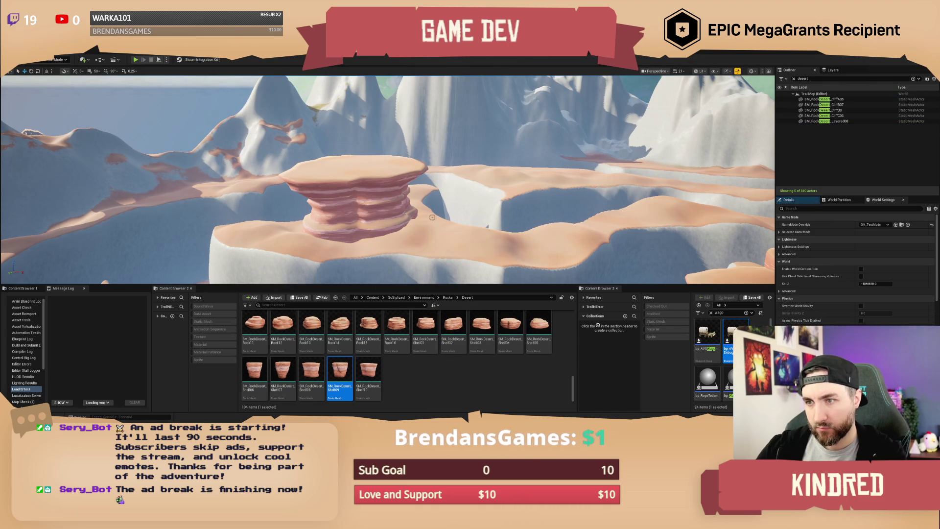
- Stack SM_RockDesert_Platform02 and a Layered08 rock on top of the mesa
scroll(465, 342, up, 3)
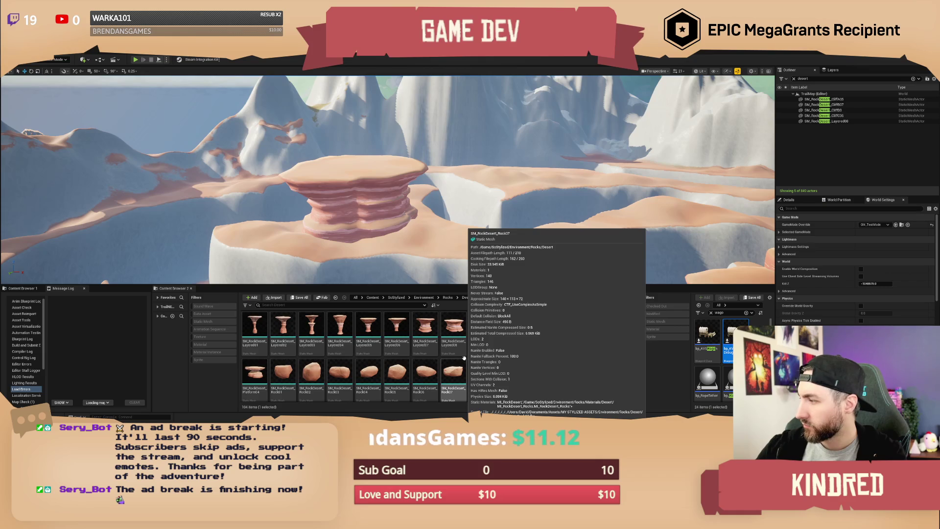
scroll(489, 360, up, 2)
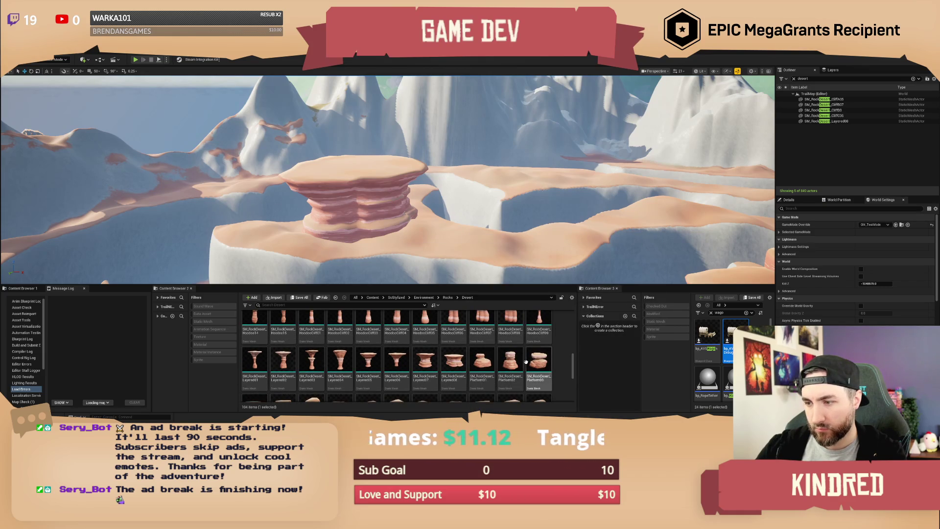
scroll(509, 364, up, 1)
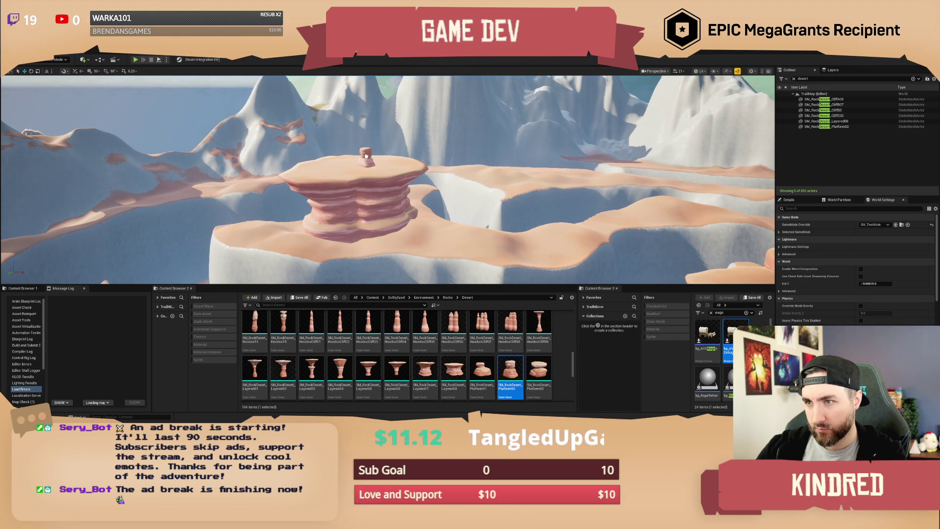
drag(385, 153, 385, 155)
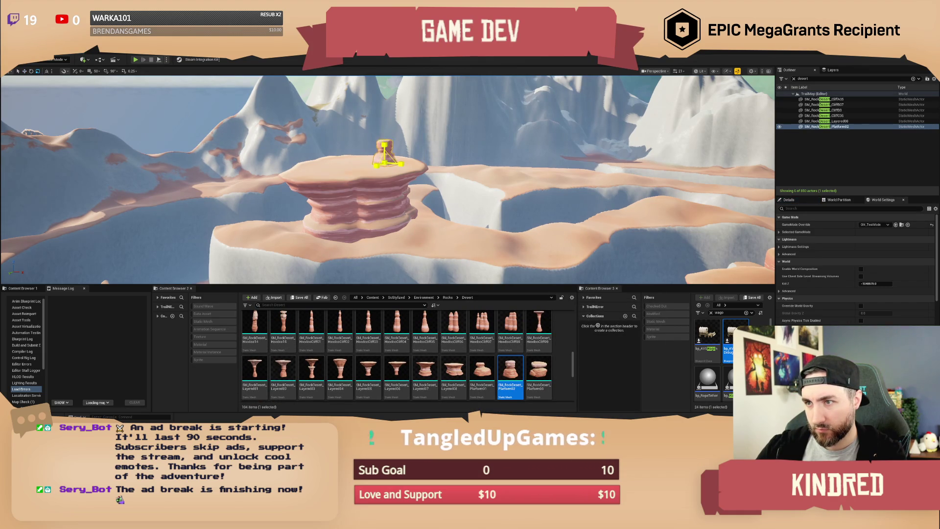
mouse_move(454, 369)
mouse_down()
mouse_move(342, 166)
mouse_move(333, 155)
mouse_move(301, 174)
mouse_up()
key(Escape)
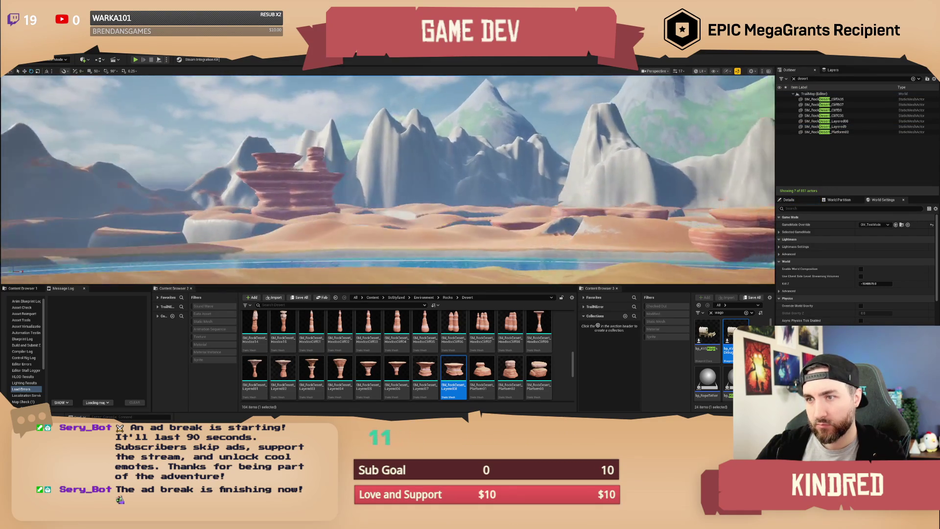
key(w)
scroll(387, 180, down, 1)
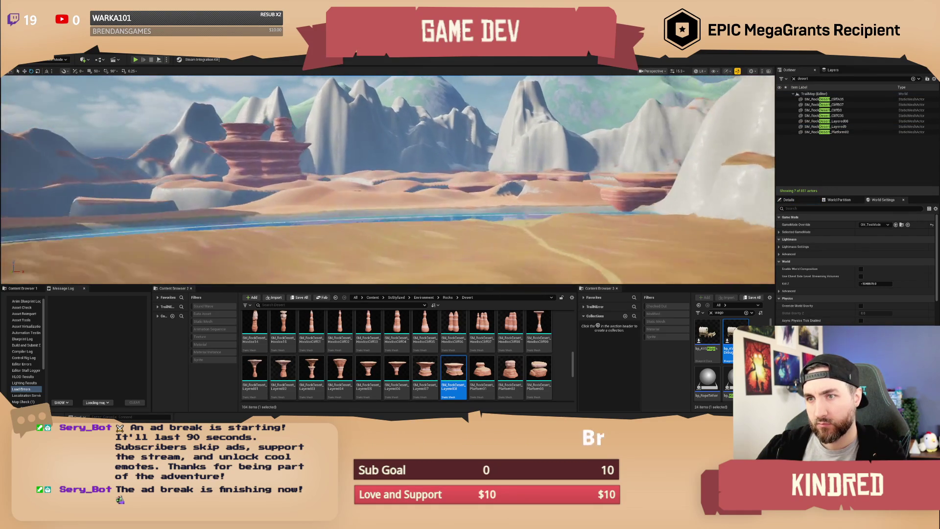
key(w)
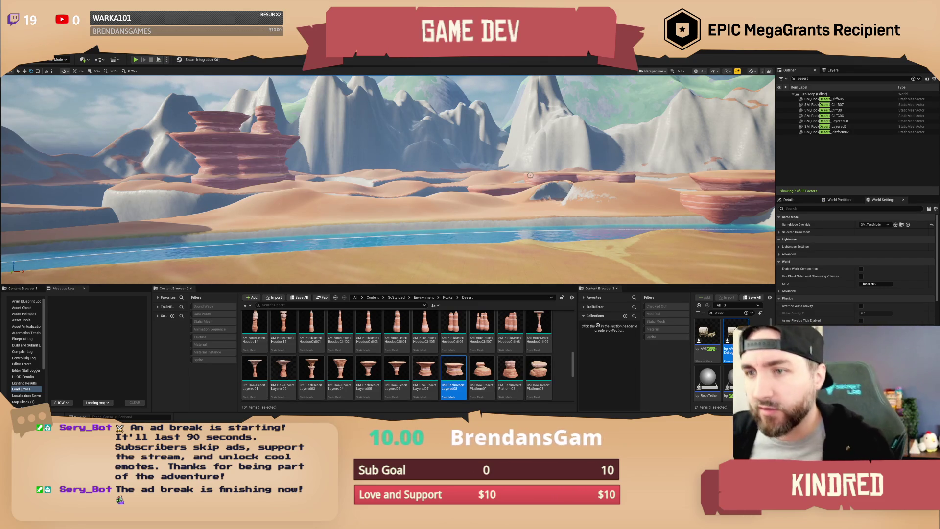
drag(521, 179, 531, 151)
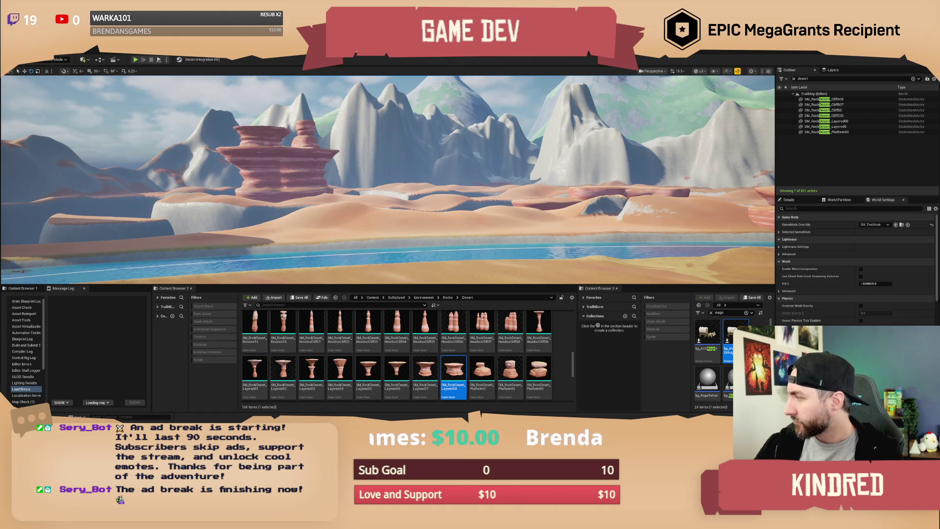
key(w)
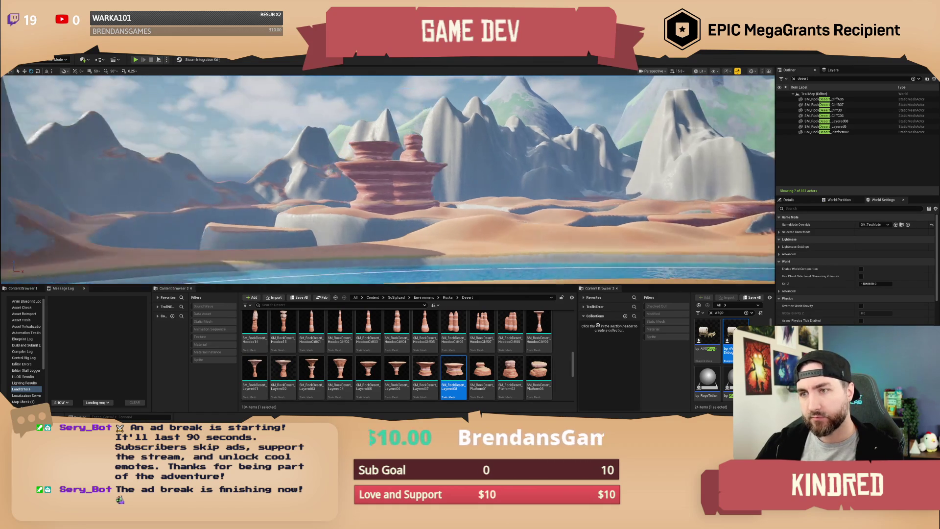
scroll(388, 179, down, 10)
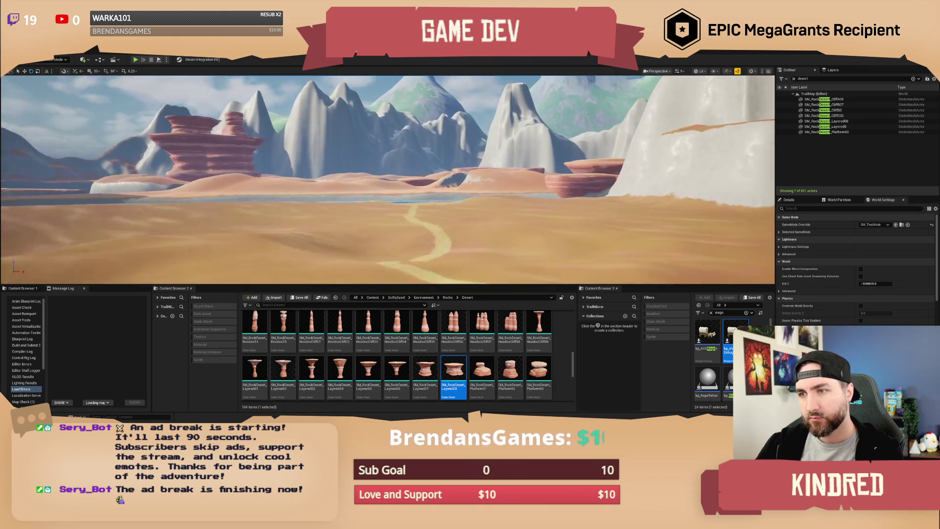
scroll(387, 179, up, 10)
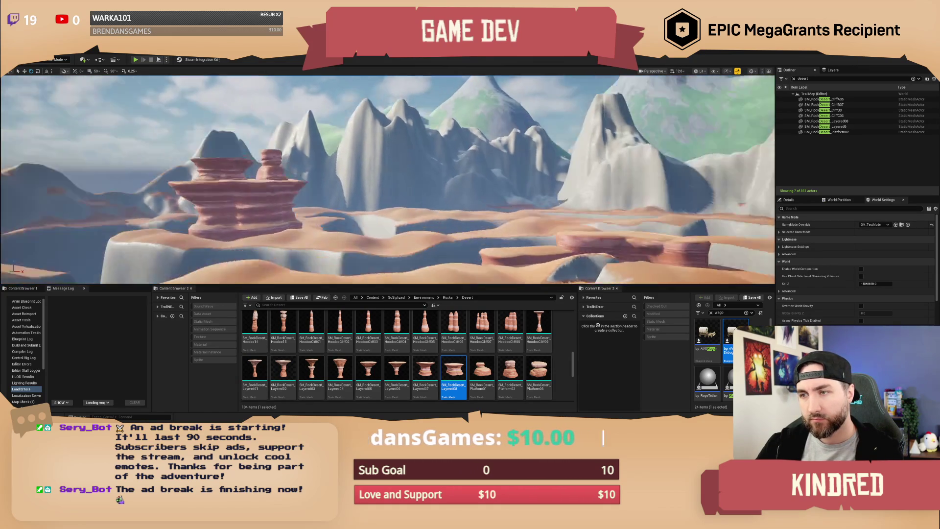
scroll(388, 179, up, 4)
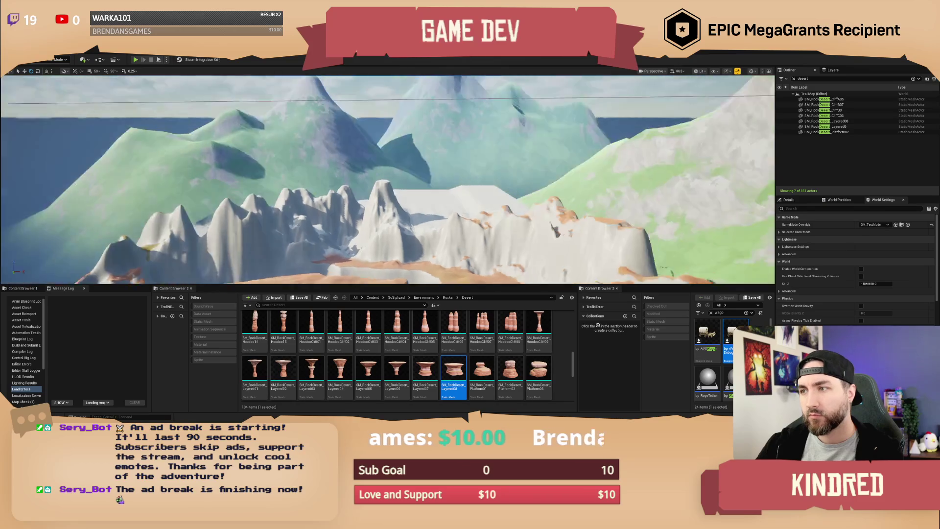
- Alt-drag a copy of the snowy mountain to the left and scale it narrower
scroll(480, 114, up, 4)
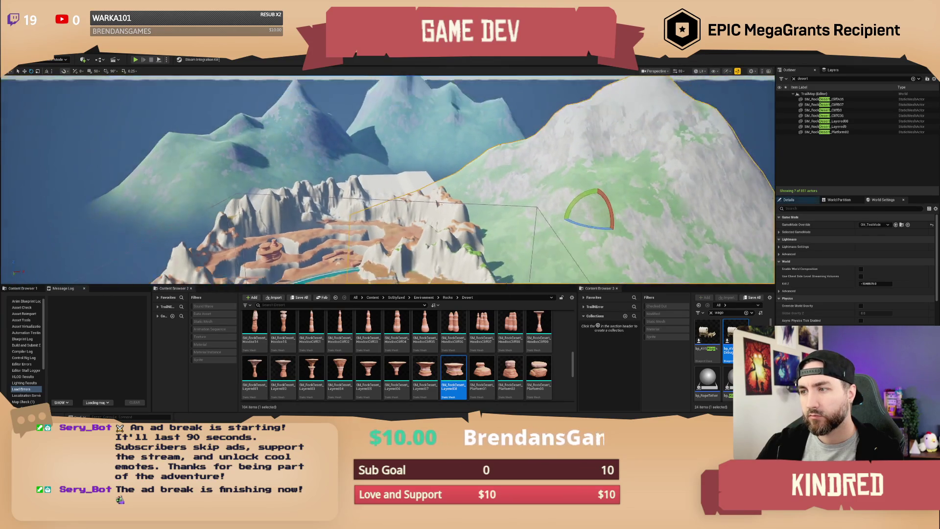
key(w)
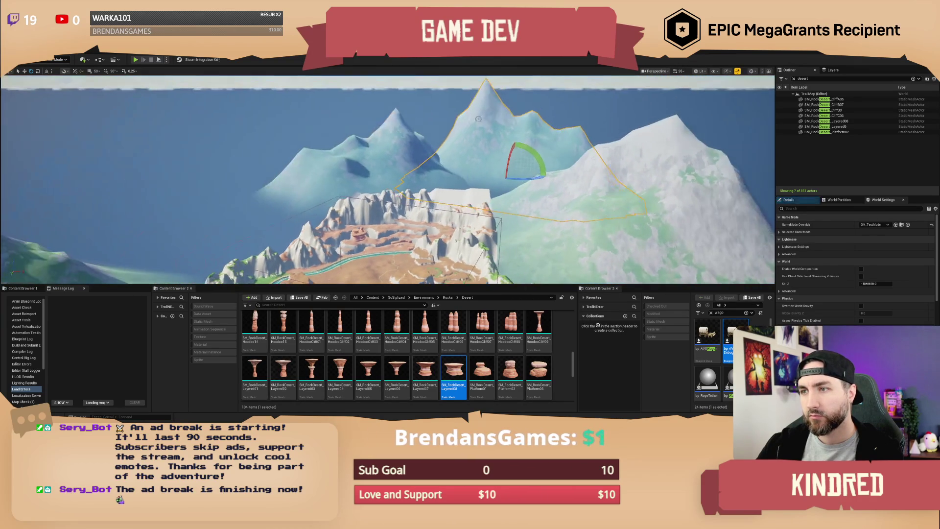
drag(509, 169, 234, 186)
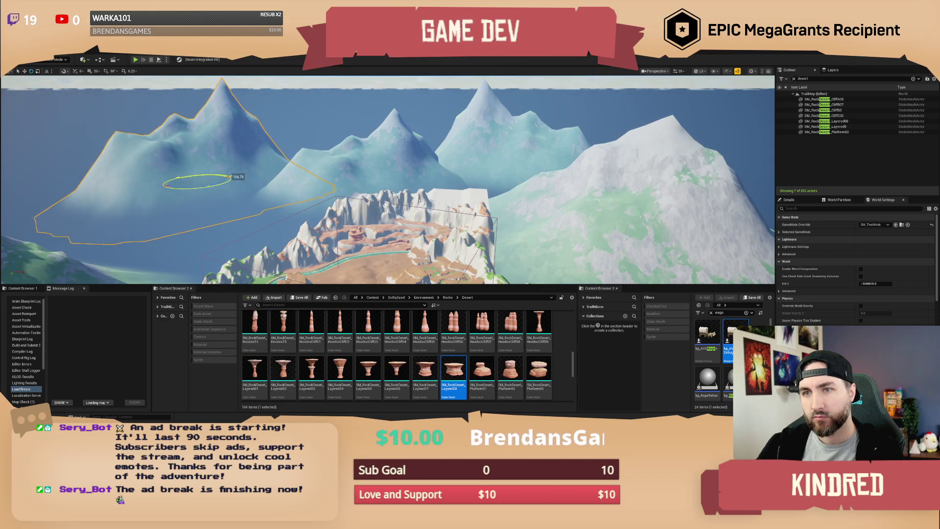
mouse_move(187, 181)
mouse_down()
mouse_move(198, 181)
mouse_move(164, 185)
mouse_move(263, 188)
mouse_up()
key(w)
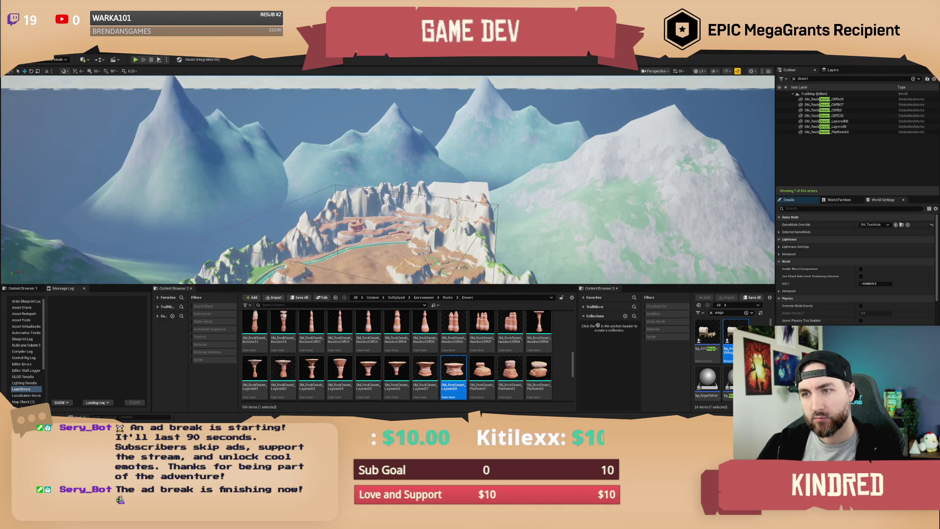
scroll(387, 180, down, 3)
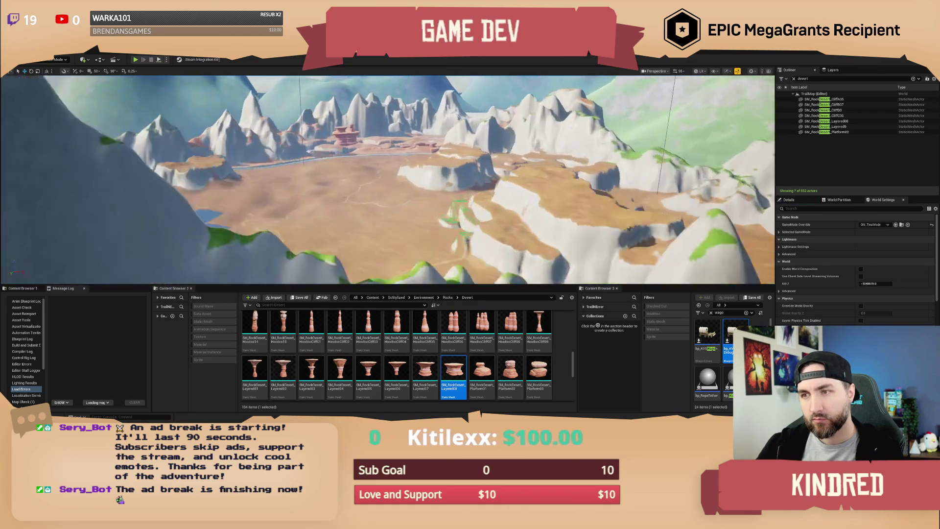
scroll(387, 179, down, 3)
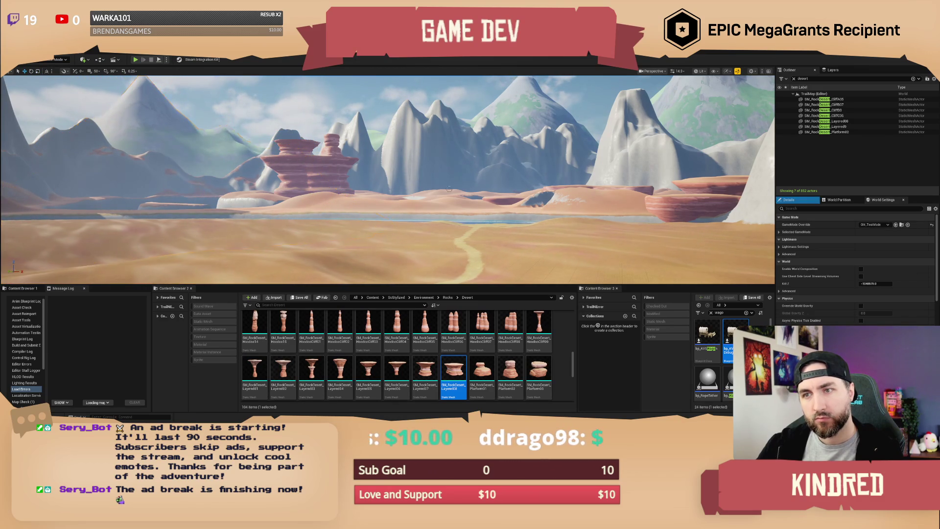
- Fly the camera low into the canyon toward the tiered mesa
key(w)
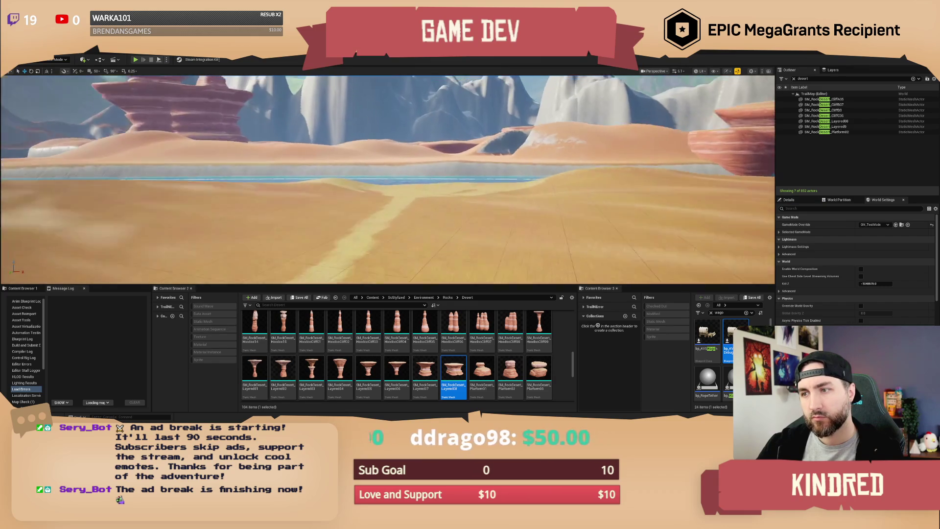
scroll(388, 179, down, 2)
mouse_move(388, 179)
mouse_down()
mouse_move(426, 169)
mouse_move(342, 171)
mouse_up()
scroll(388, 180, up, 1)
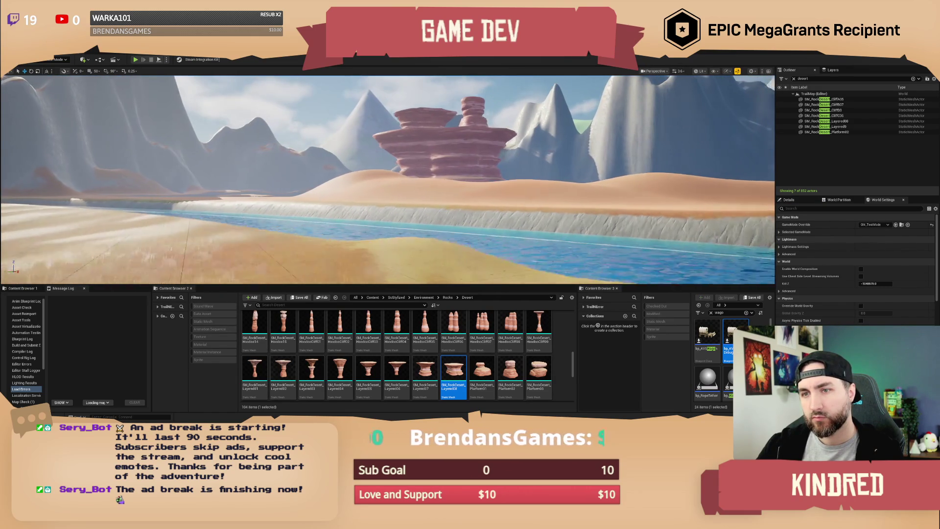
key(w)
drag(387, 180, 352, 179)
scroll(475, 353, up, 1)
scroll(476, 353, up, 5)
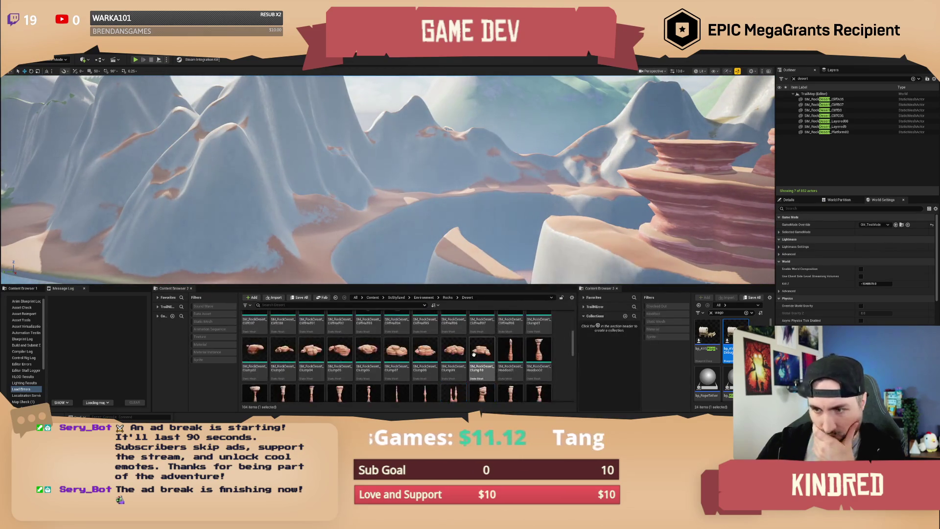
scroll(475, 360, up, 1)
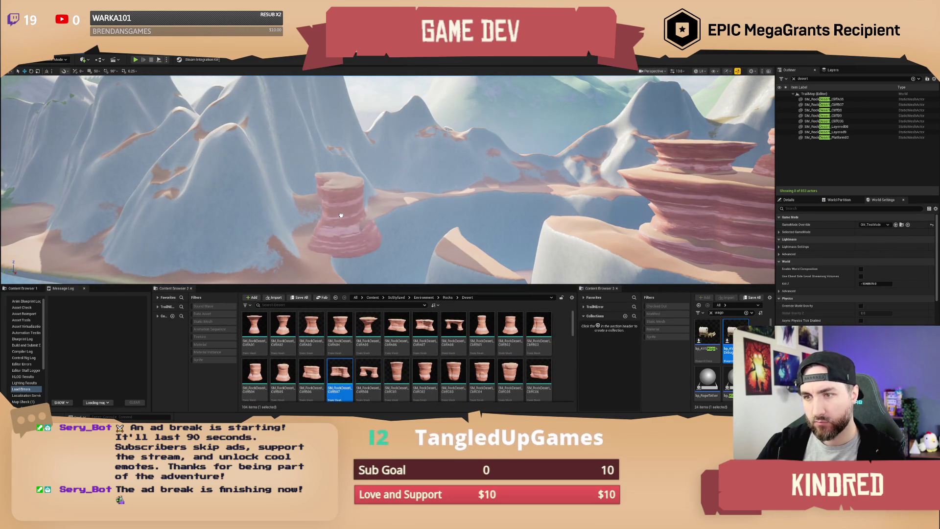
- Rotate the new pillar, then add CliffA06, CliffA03 and CliffC06 rocks into the canyon
click(344, 198)
mouse_move(338, 214)
mouse_down()
mouse_move(362, 208)
mouse_move(345, 191)
mouse_move(338, 211)
mouse_up()
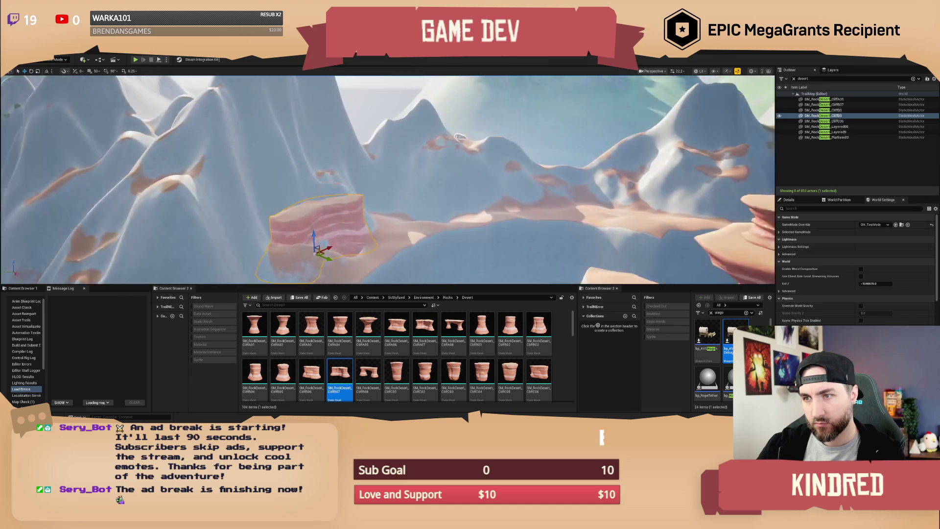
mouse_move(396, 327)
mouse_down()
mouse_move(319, 199)
mouse_move(280, 206)
mouse_move(330, 236)
mouse_up()
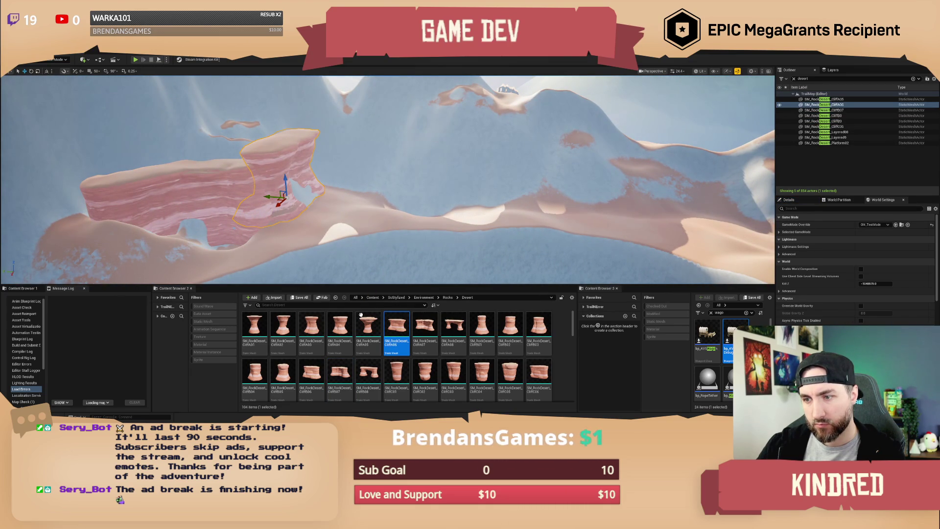
mouse_move(311, 325)
mouse_down()
mouse_move(294, 201)
mouse_move(277, 193)
mouse_move(278, 240)
mouse_up()
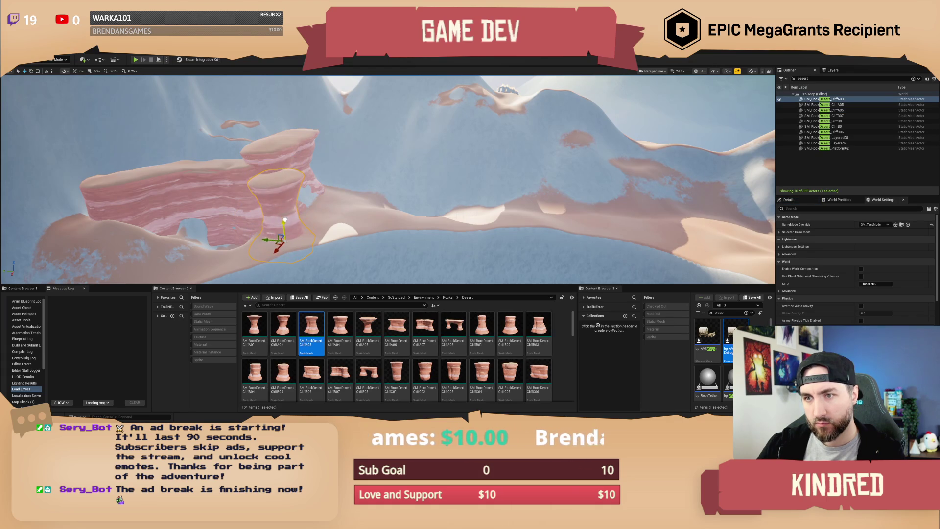
scroll(278, 218, up, 3)
mouse_move(538, 375)
mouse_down()
mouse_move(352, 184)
mouse_move(365, 198)
mouse_up()
- Add a CliffA07 rock to the ridge, rotated to fit
key(e)
key(w)
mouse_move(419, 318)
mouse_down()
mouse_move(367, 184)
mouse_move(352, 183)
mouse_up()
key(e)
mouse_move(326, 214)
mouse_down()
mouse_move(338, 206)
mouse_move(335, 188)
mouse_move(334, 203)
mouse_up()
key(w)
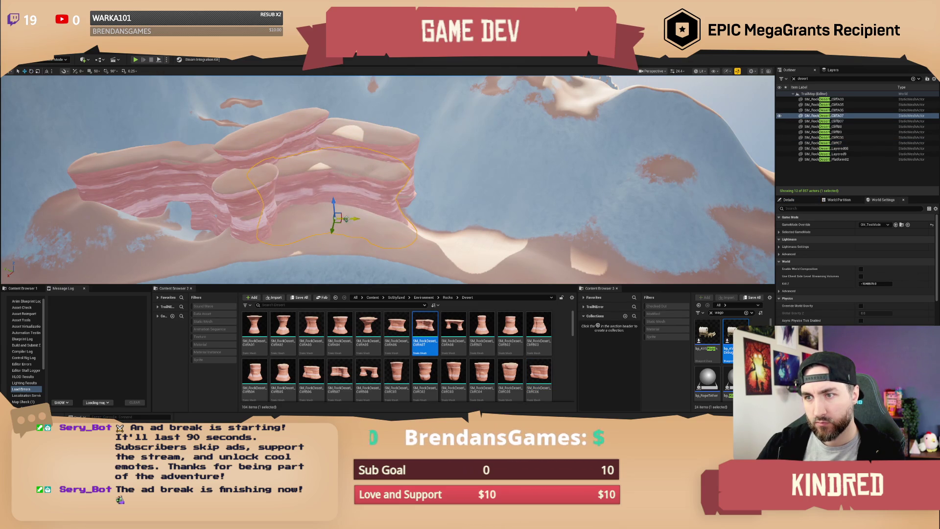
- Alt-copy the four ridge rocks and slide the group along the path
ctrl+click(329, 143)
ctrl+click(262, 179)
ctrl+click(269, 221)
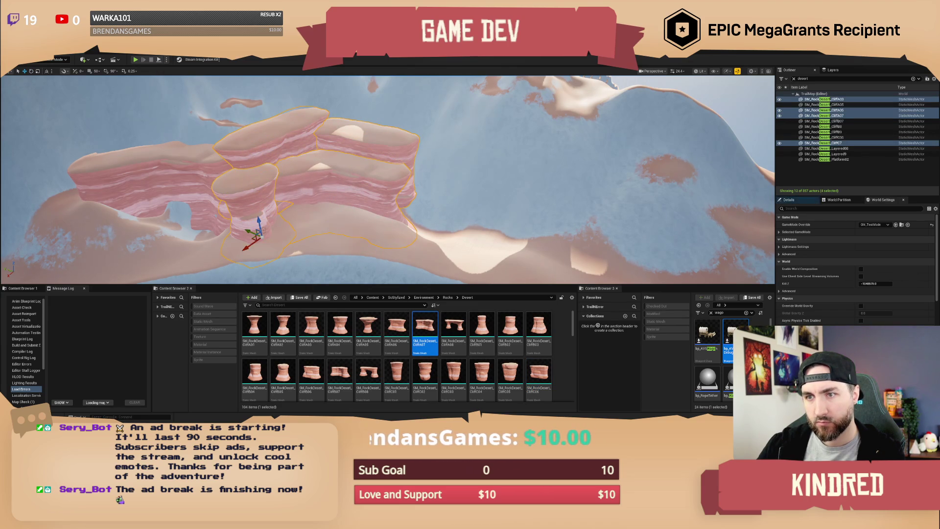
mouse_move(255, 230)
mouse_down()
mouse_move(384, 252)
mouse_move(530, 256)
mouse_up()
drag(314, 256, 470, 266)
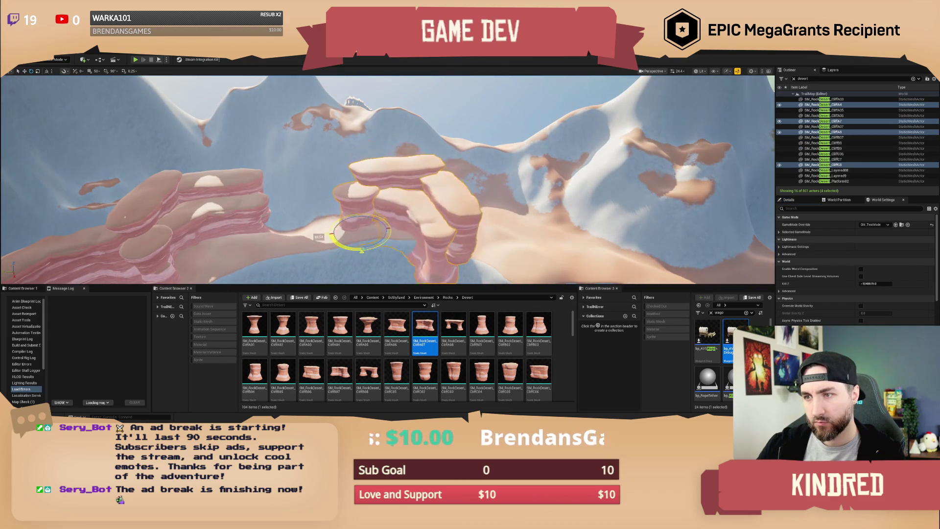
drag(357, 228, 488, 209)
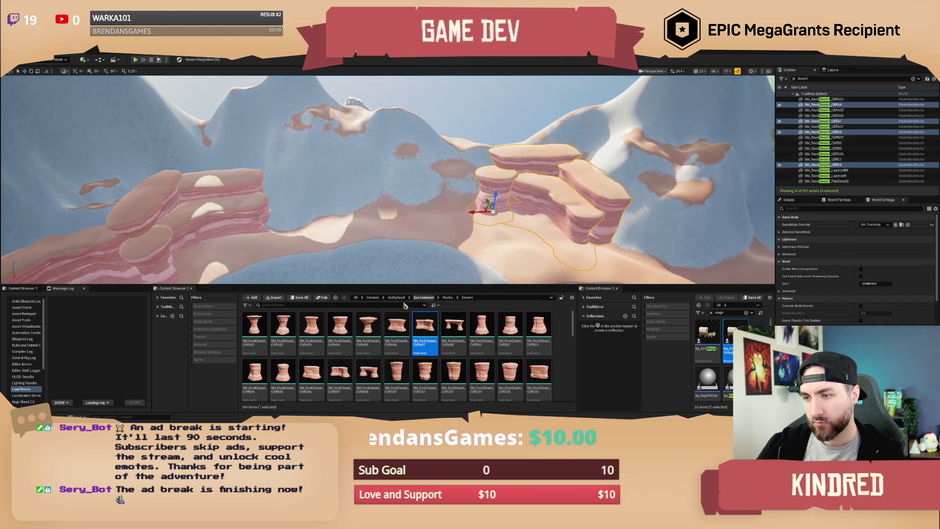
- Place another CliffA06 rock at the ridge end and nudge it into line
mouse_move(396, 326)
mouse_down()
mouse_move(305, 213)
mouse_move(334, 215)
mouse_up()
key(e)
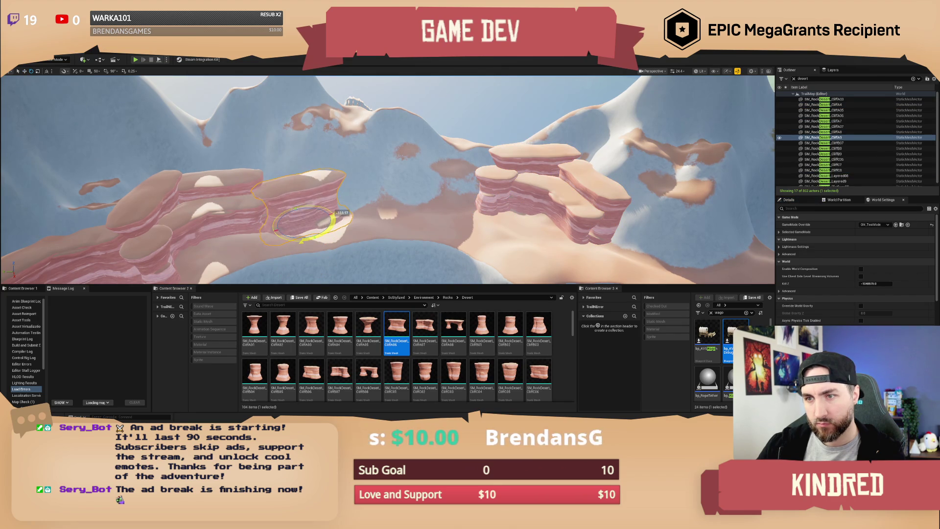
key(w)
key(f)
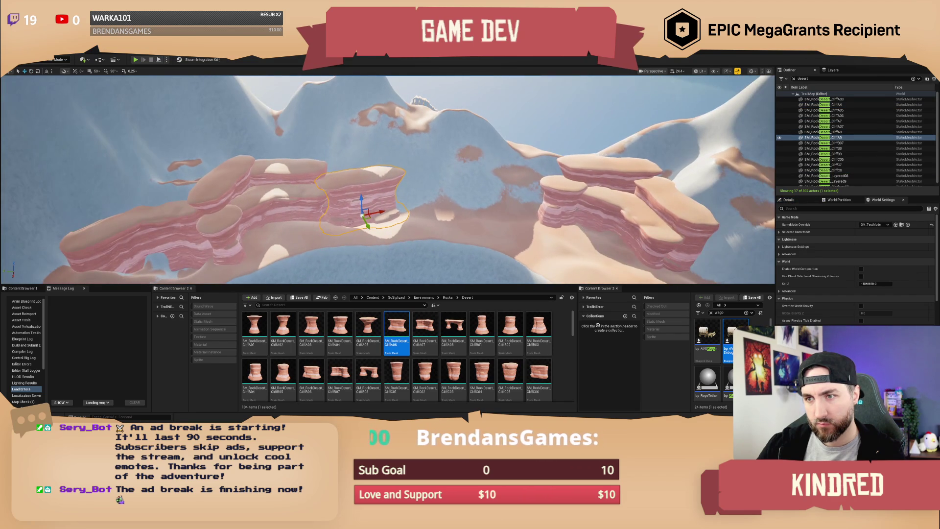
mouse_move(367, 218)
mouse_down()
mouse_move(359, 219)
mouse_move(352, 196)
mouse_move(536, 215)
mouse_up()
key(e)
- Add a rotated CliffA07 rock and a CliffA05 rock further along the ridge
mouse_move(425, 326)
mouse_down()
mouse_move(453, 230)
mouse_move(455, 239)
mouse_move(443, 211)
mouse_move(465, 198)
mouse_move(427, 198)
mouse_move(434, 207)
mouse_up()
key(e)
key(w)
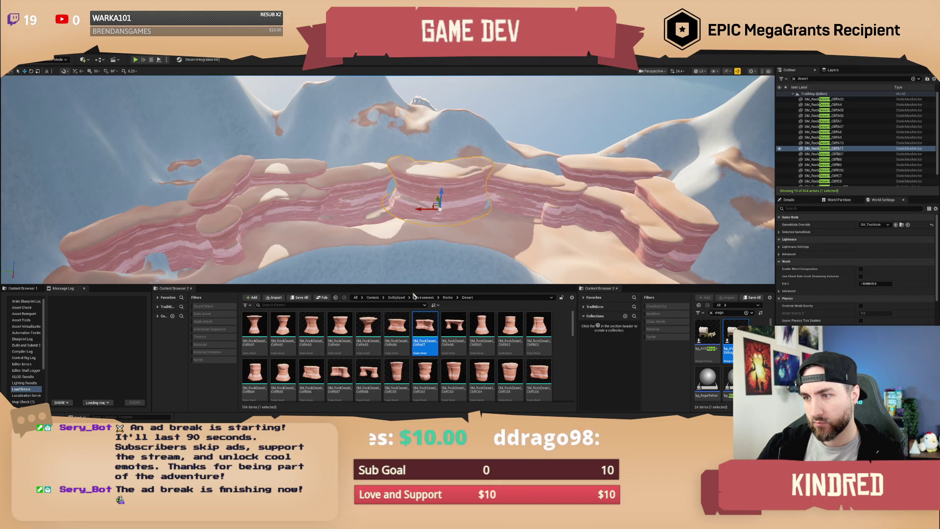
drag(368, 325, 393, 208)
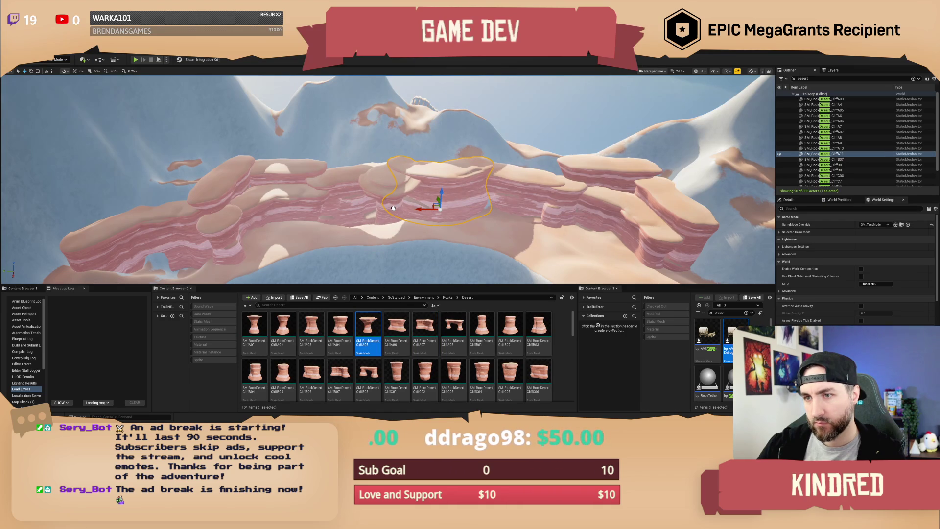
- Check the CliffA6 and tall CliffC01 rocks, then deselect and pull out to a wide view
click(393, 207)
click(393, 374)
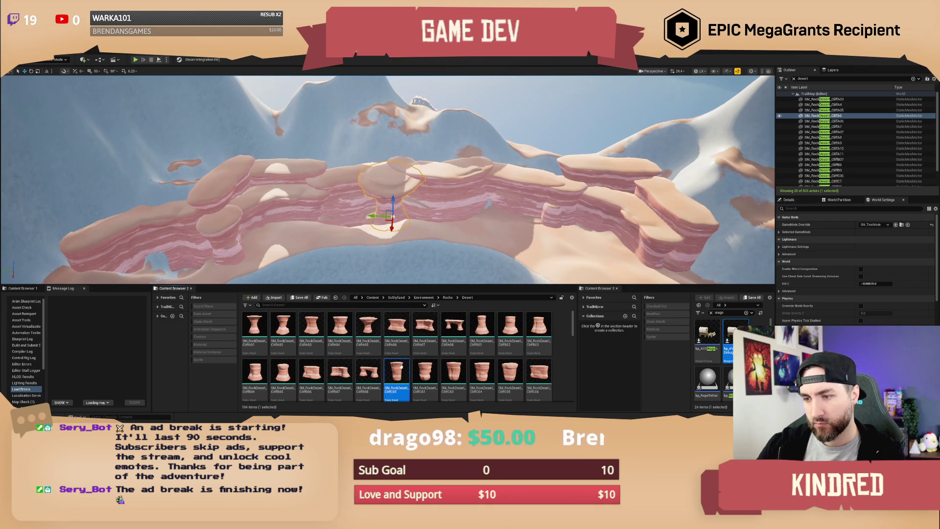
click(489, 202)
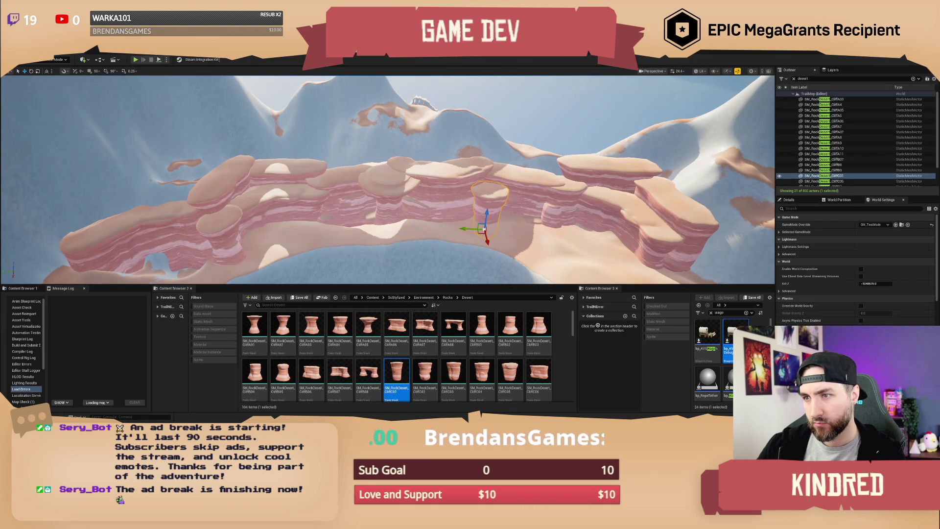
click(393, 200)
key(Escape)
drag(423, 208, 423, 208)
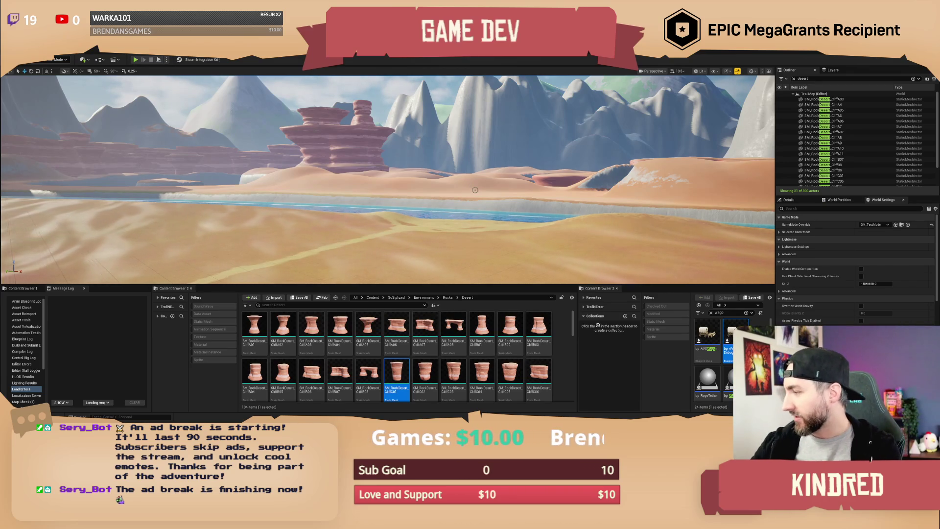
- Fly down between the white canyon walls and drop a CliffB03 rock on the sand path
drag(478, 188, 249, 183)
drag(451, 175, 455, 296)
mouse_move(538, 325)
mouse_down()
mouse_move(416, 215)
mouse_move(375, 204)
mouse_move(379, 217)
mouse_up()
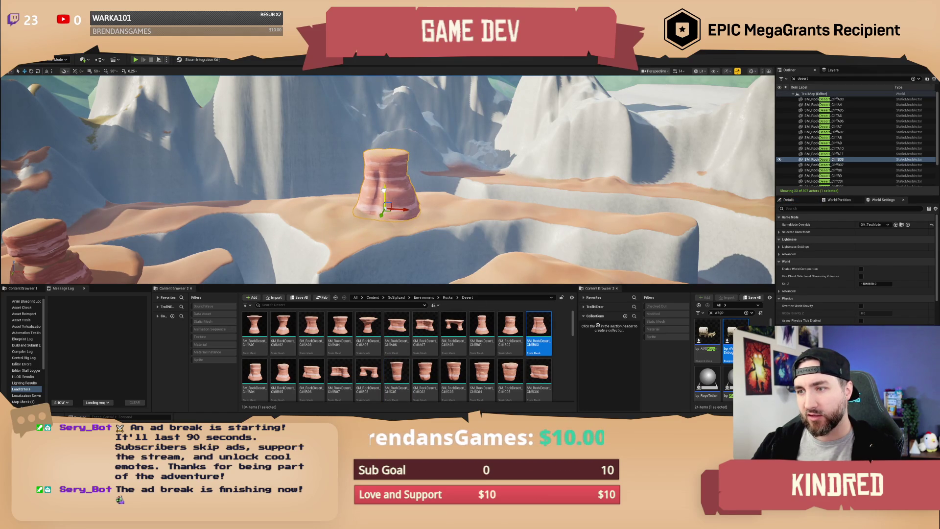
mouse_move(384, 190)
mouse_down()
mouse_move(496, 195)
mouse_move(370, 218)
mouse_move(364, 198)
mouse_move(360, 216)
mouse_up()
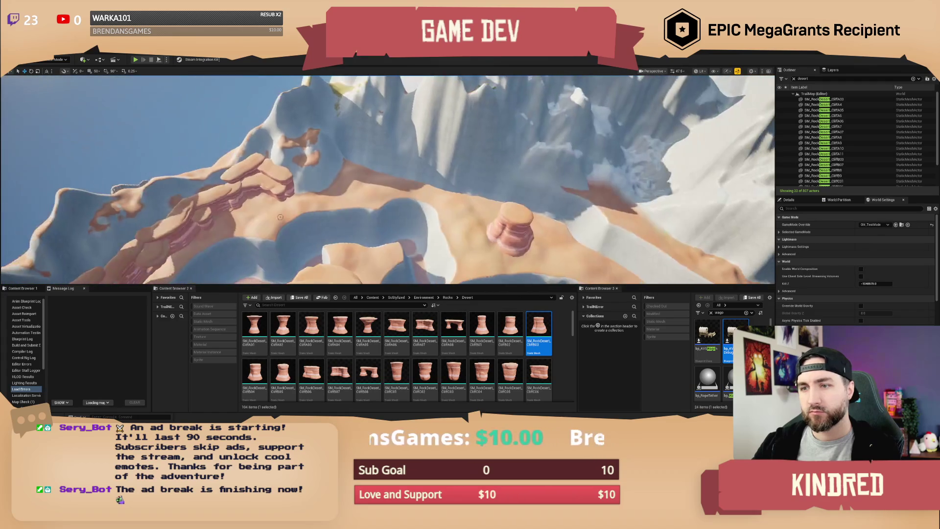
- Select a run of ridge rocks and Alt-copy them further along the path
click(214, 213)
ctrl+click(235, 195)
ctrl+click(254, 176)
ctrl+click(278, 198)
mouse_move(284, 196)
mouse_down()
mouse_move(360, 193)
mouse_move(392, 171)
mouse_move(366, 153)
mouse_up()
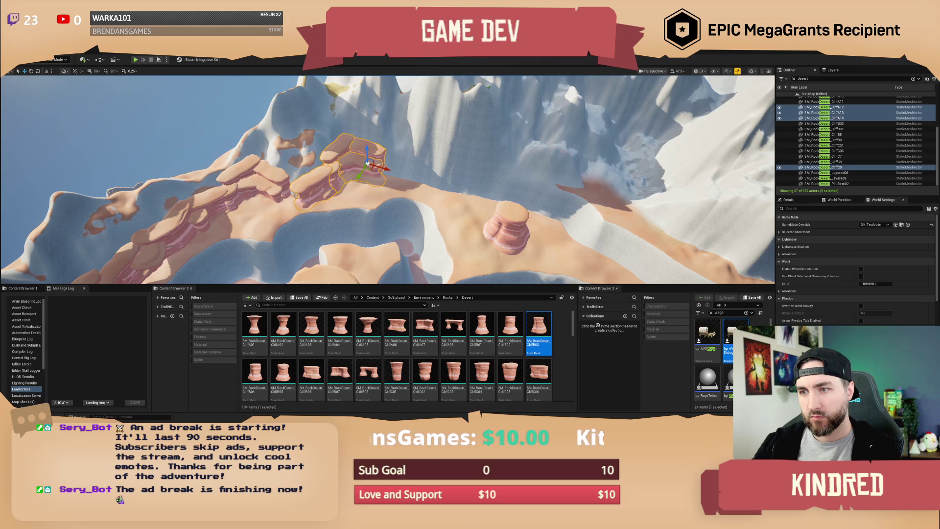
- Rotate the CliffA12 rock by 26 degrees to follow the curve
click(313, 192)
key(e)
mouse_move(343, 196)
mouse_down()
mouse_move(338, 181)
mouse_move(315, 191)
mouse_up()
key(w)
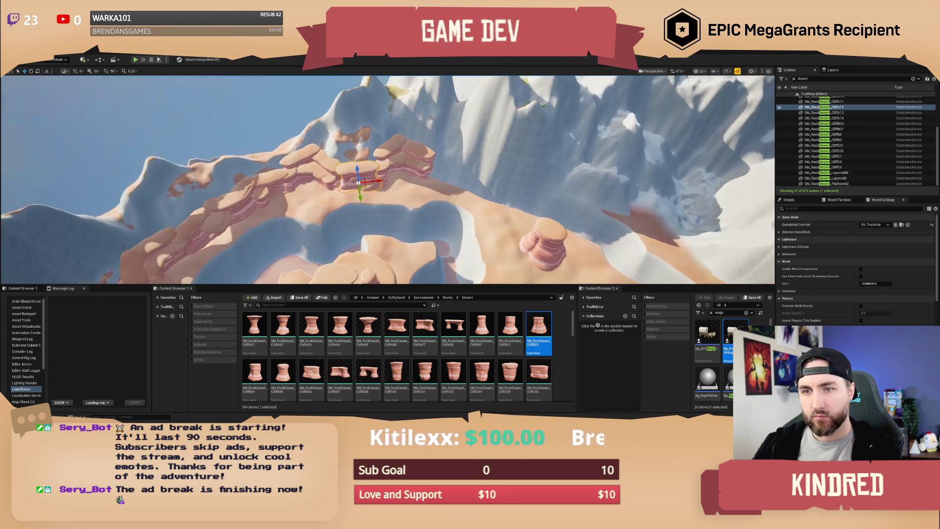
- Select five more ridge rocks and copy them further along the path
ctrl+click(357, 173)
ctrl+click(268, 185)
ctrl+click(226, 225)
ctrl+click(215, 230)
ctrl+click(203, 236)
mouse_move(211, 235)
mouse_down()
mouse_move(406, 235)
mouse_move(430, 255)
mouse_move(480, 208)
mouse_move(415, 201)
mouse_up()
- Adjust the copied rocks' rotation, then select CliffA15 and fly down to ground level
key(e)
key(w)
key(e)
key(w)
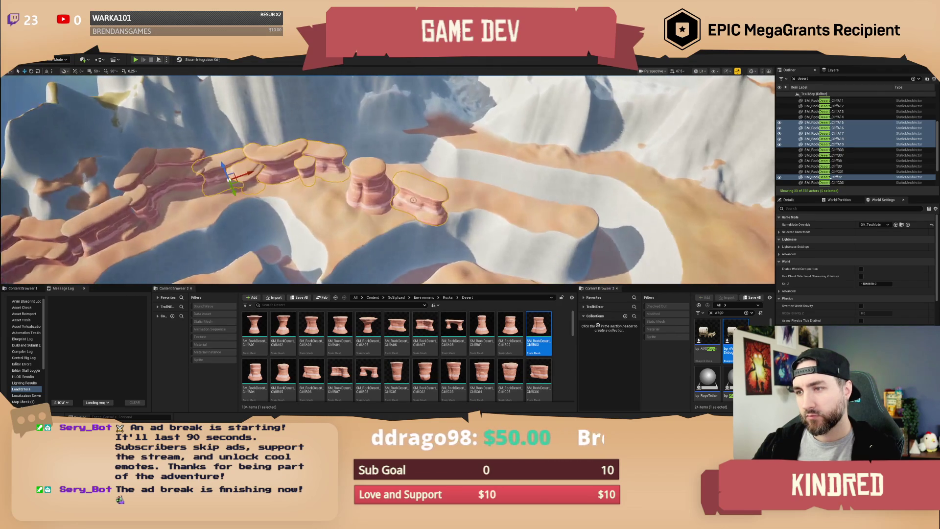
click(415, 201)
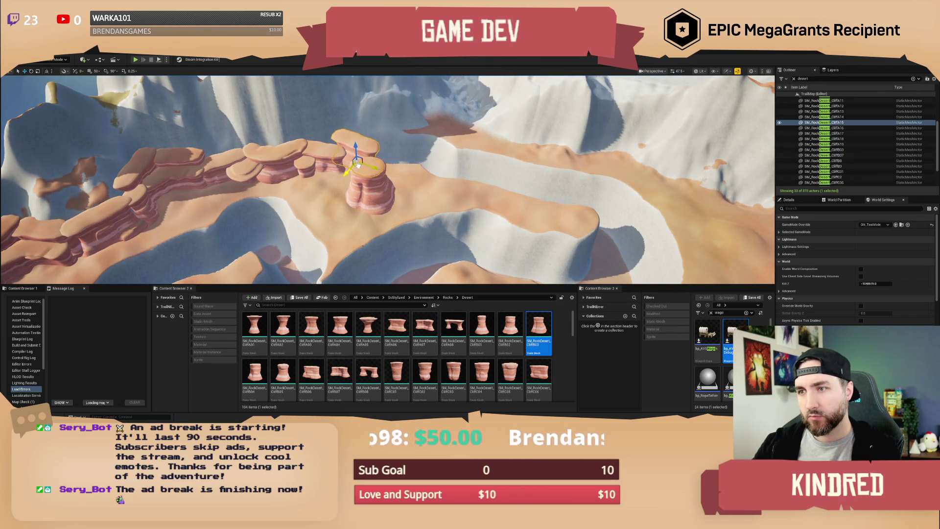
drag(460, 186, 460, 157)
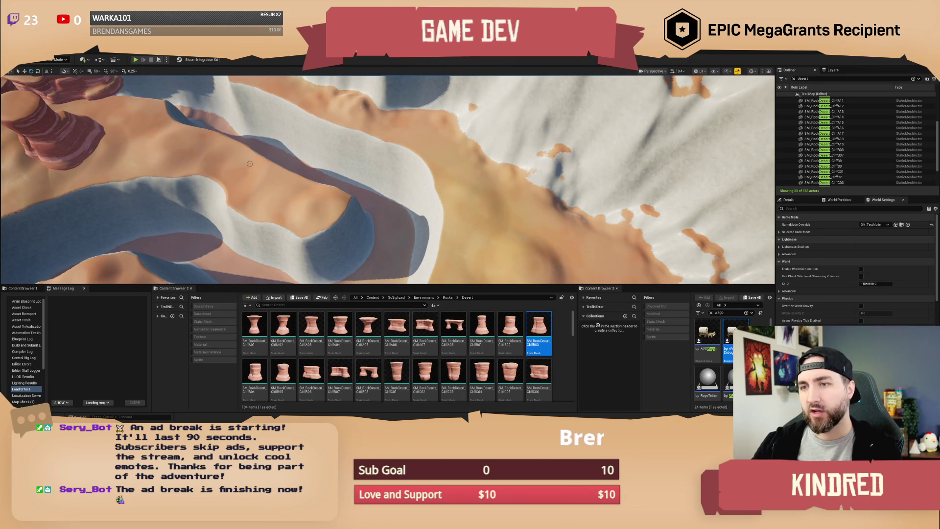
- Fly over the canyon toward the red rock pillars, then enter Landscape mode with Shift+2
mouse_move(253, 106)
mouse_down()
mouse_move(431, 182)
mouse_move(415, 183)
mouse_up()
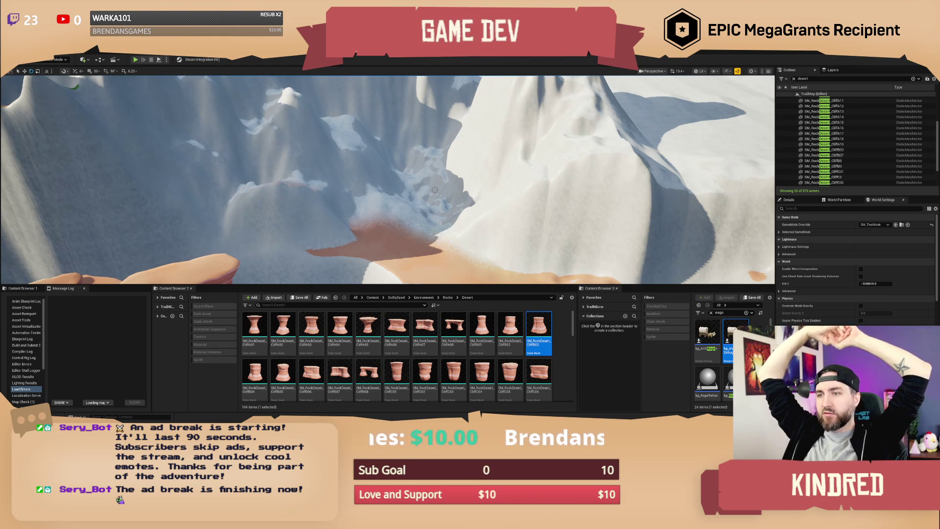
drag(498, 170, 441, 171)
scroll(388, 180, down, 5)
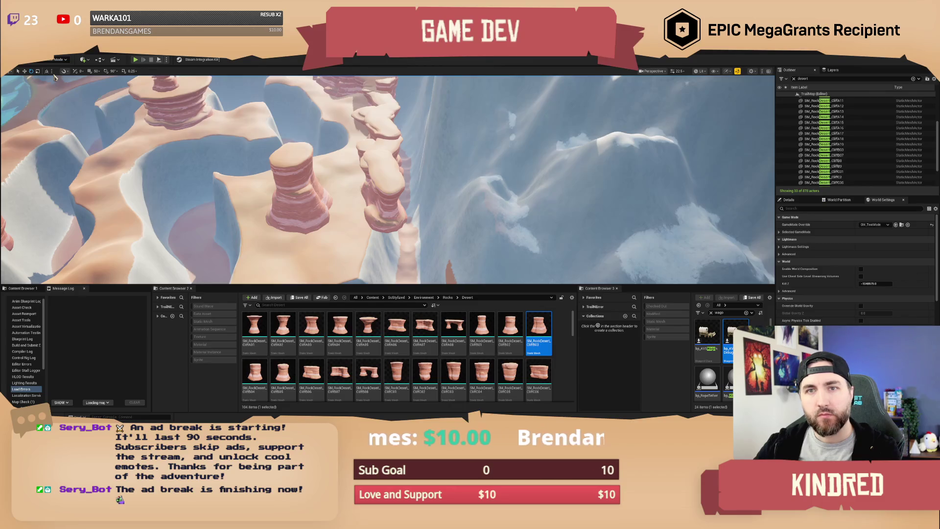
key(shift+2)
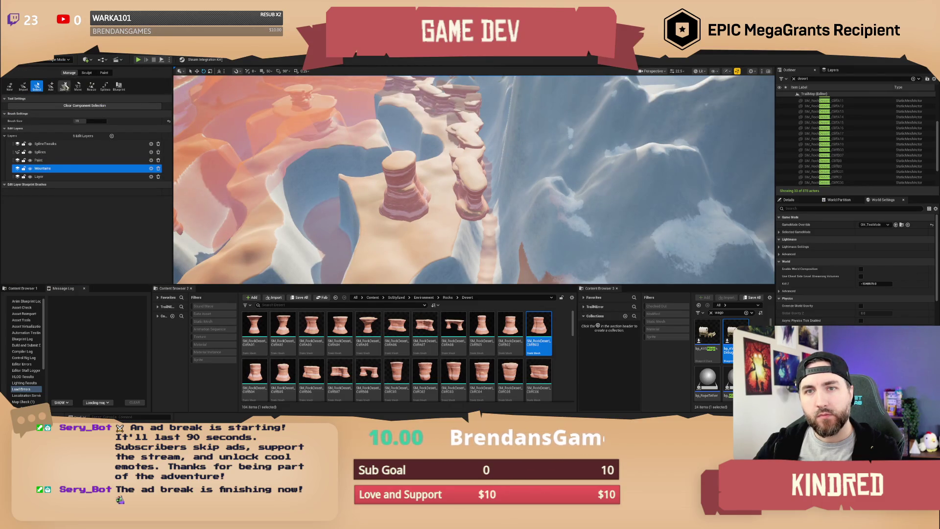
- Set the Sculpt Flatten brush size to about 2039, and undo a trial flatten stroke
click(86, 73)
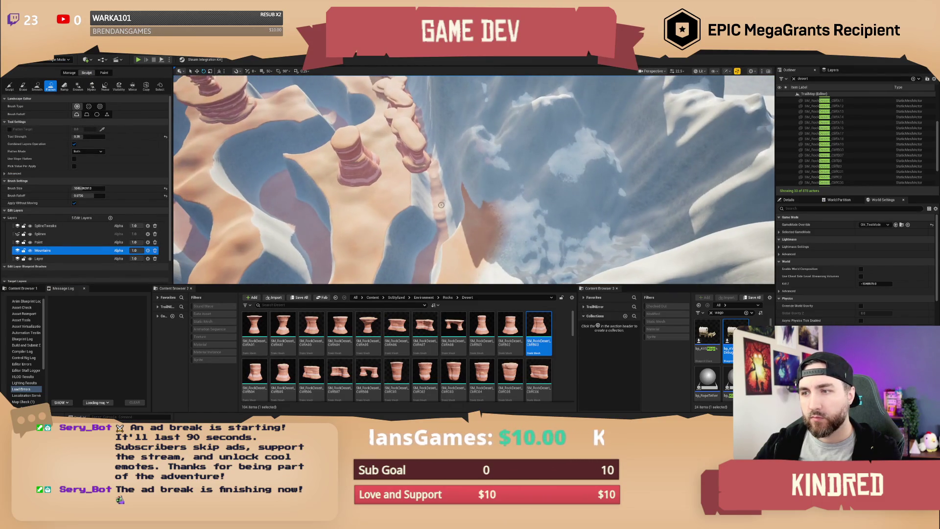
drag(88, 188, 106, 188)
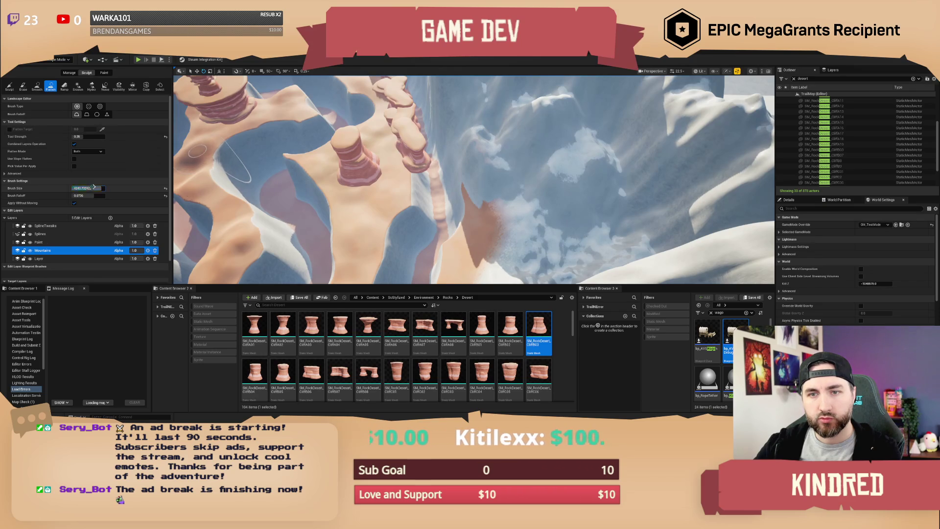
mouse_move(442, 225)
mouse_down()
mouse_move(449, 200)
mouse_move(428, 230)
mouse_move(460, 198)
mouse_move(482, 84)
mouse_move(475, 98)
mouse_up()
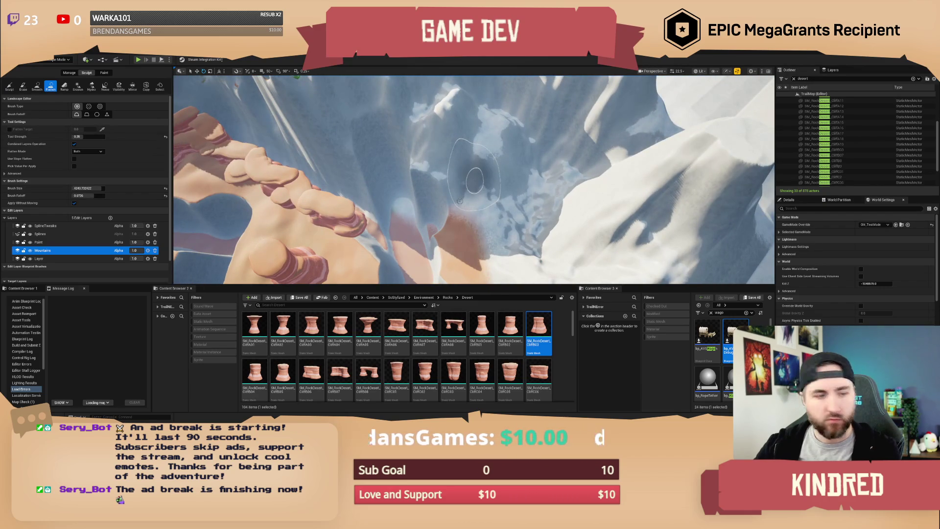
key(ctrl+z)
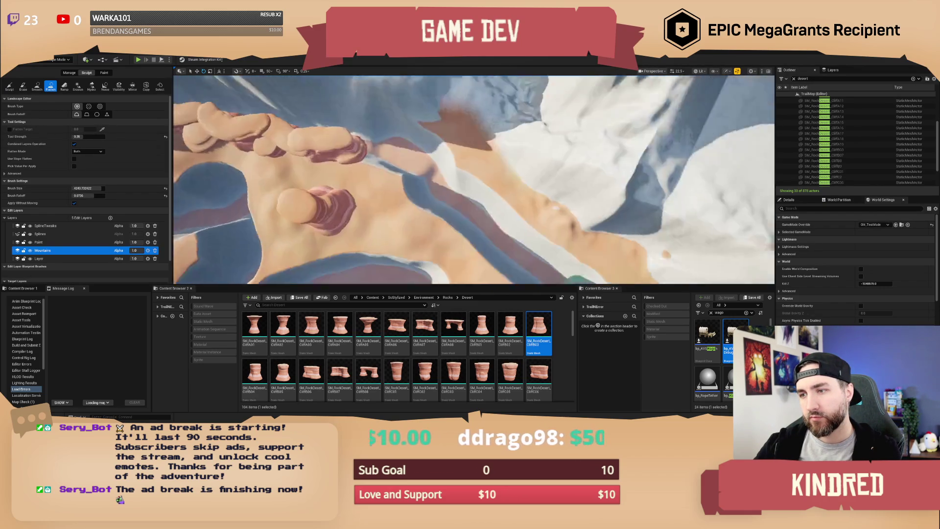
scroll(509, 226, down, 3)
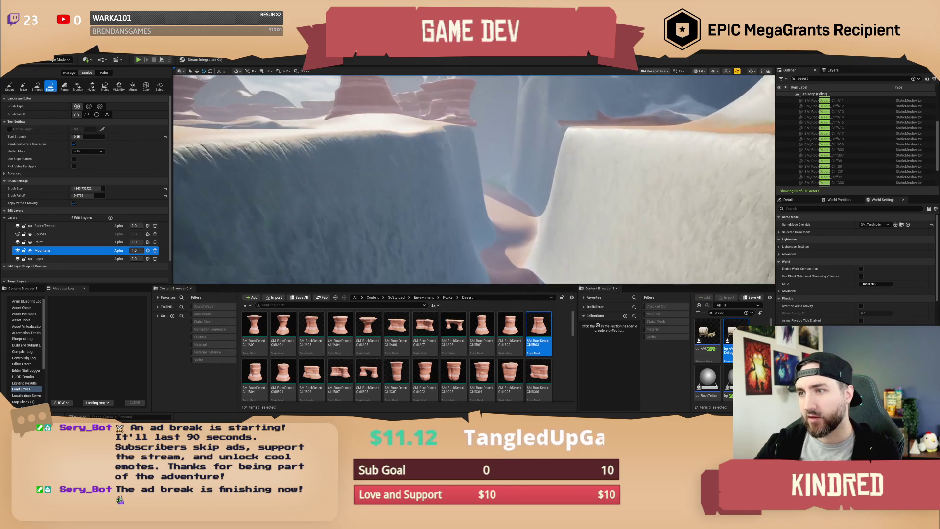
- Survey the desert canyon and white peaks, then pick the Smooth sculpting tool
scroll(474, 180, up, 2)
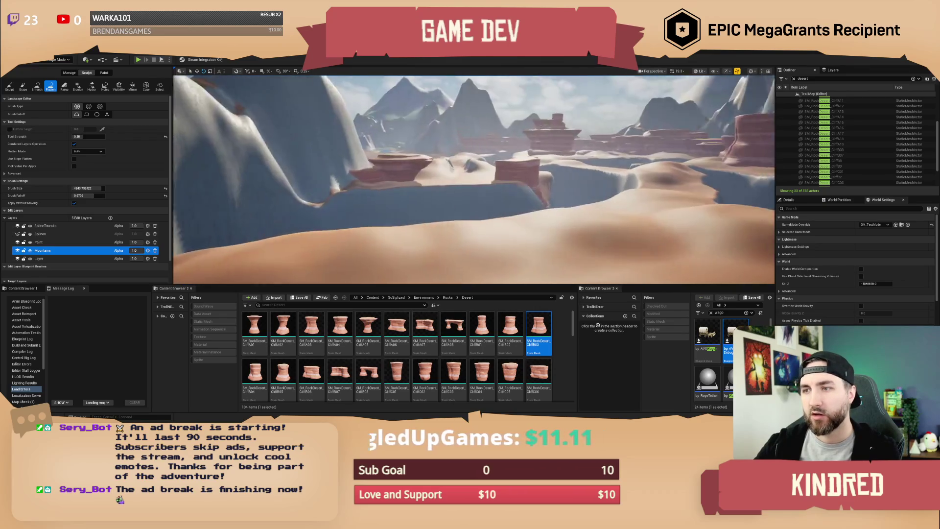
scroll(474, 180, down, 1)
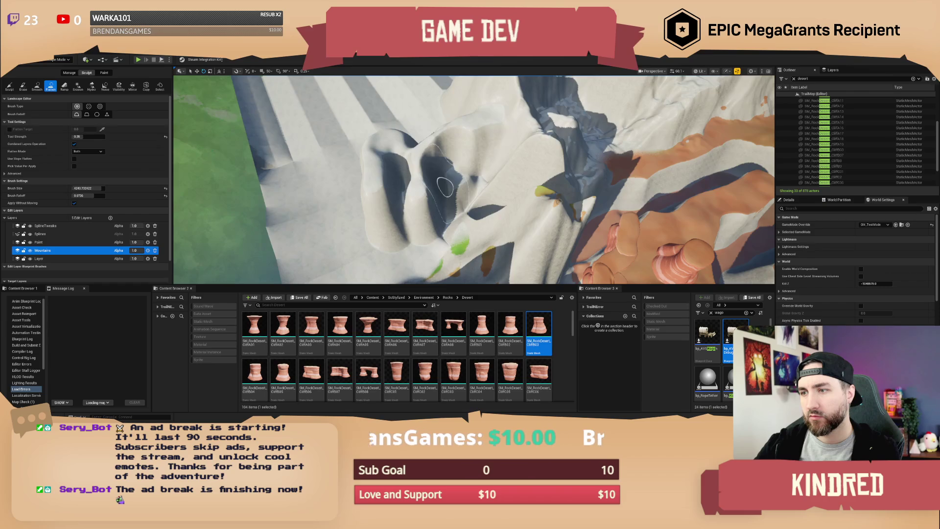
scroll(561, 201, down, 5)
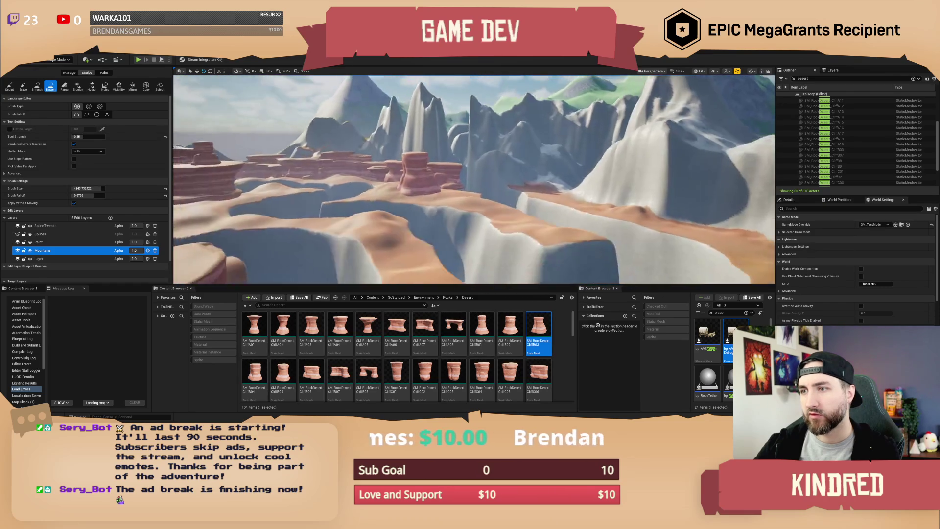
scroll(475, 179, up, 5)
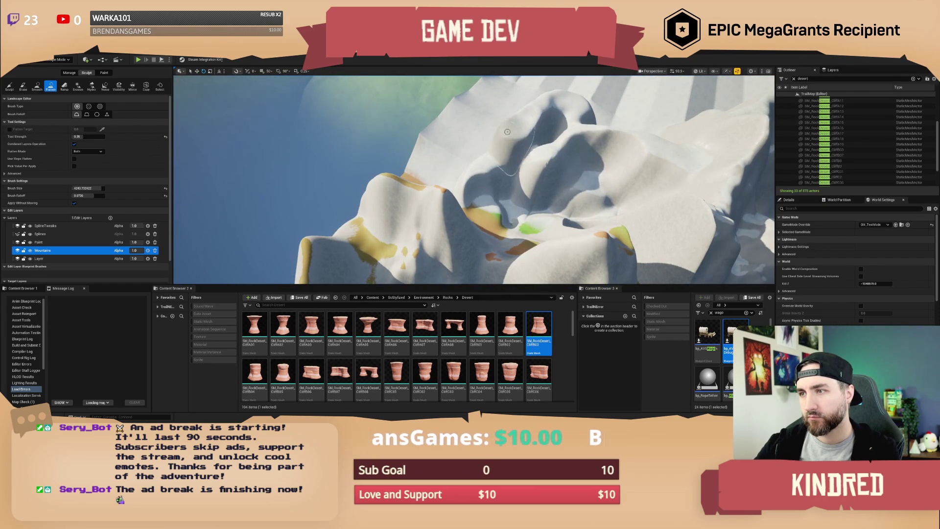
scroll(474, 180, down, 5)
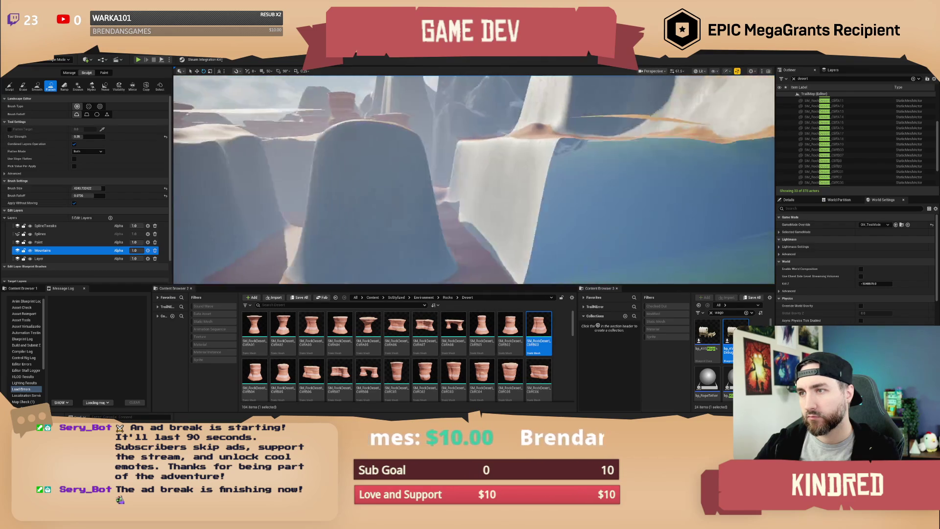
scroll(473, 179, down, 5)
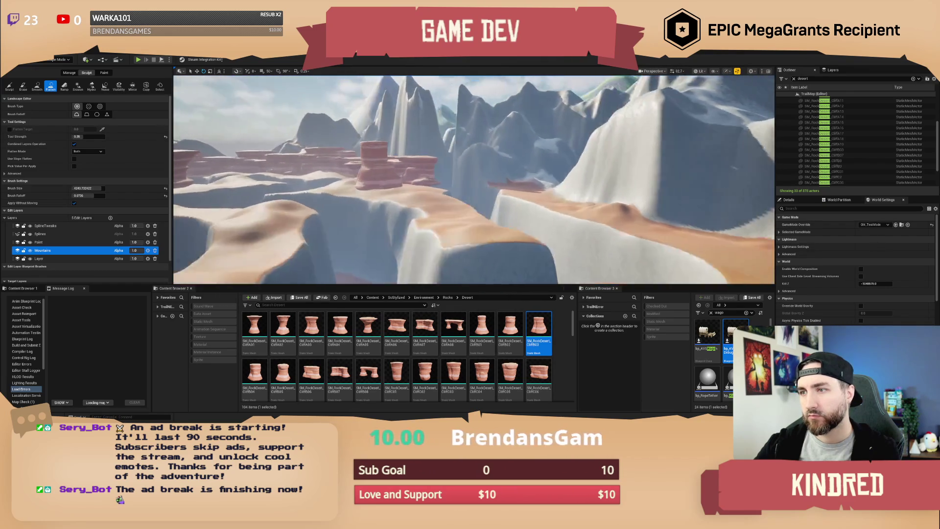
scroll(473, 180, up, 5)
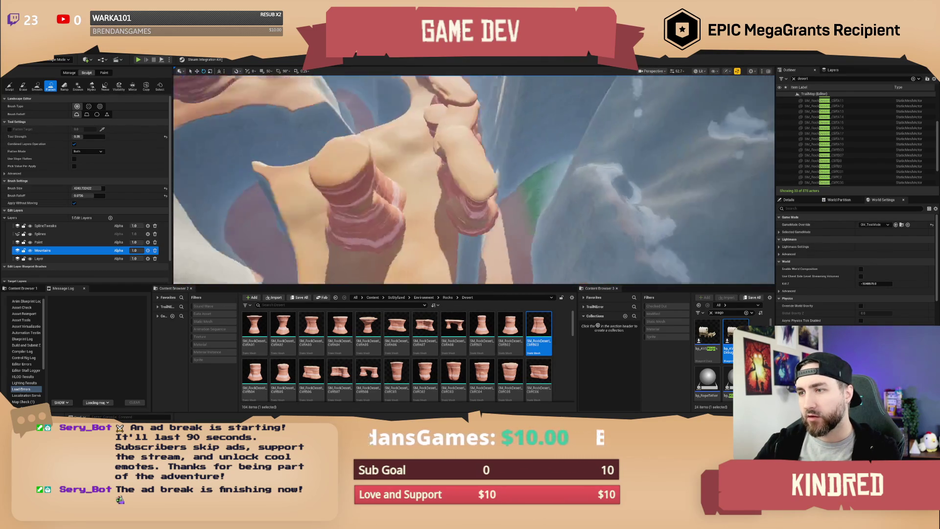
scroll(363, 122, up, 3)
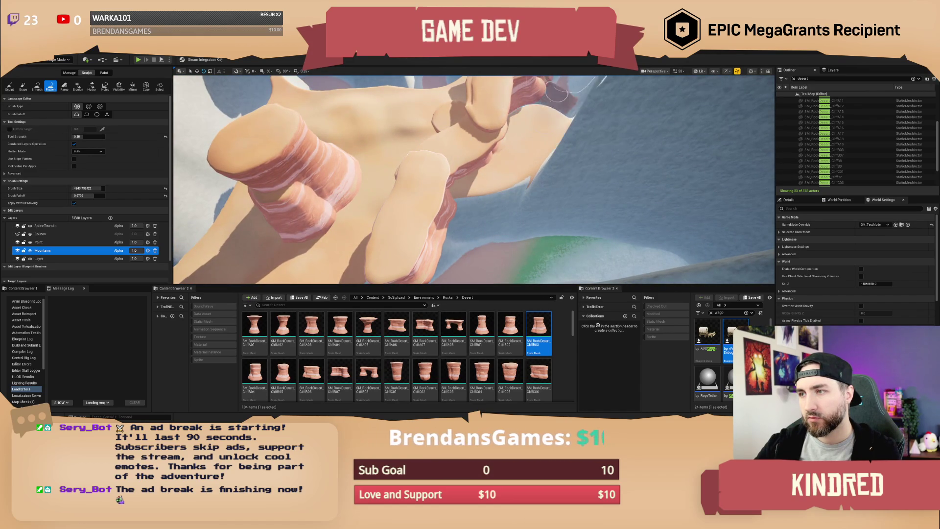
scroll(527, 127, down, 5)
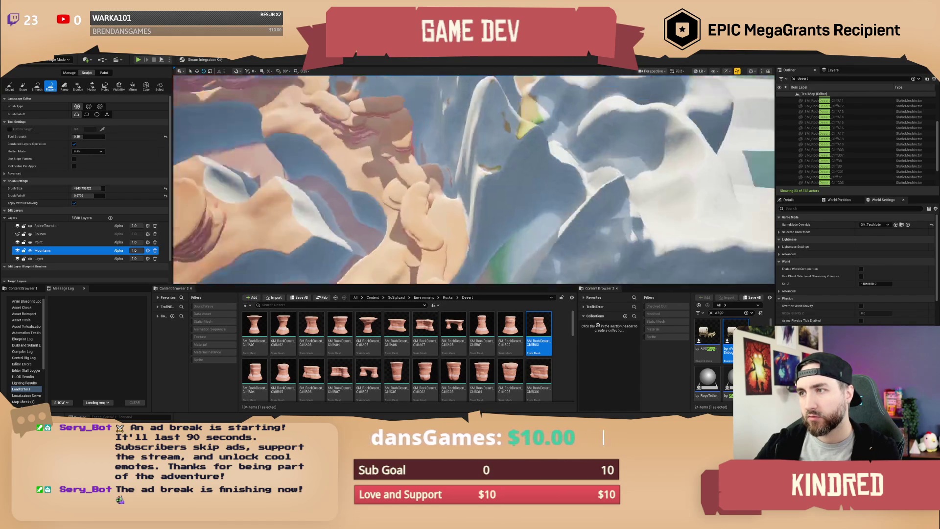
scroll(474, 179, down, 2)
scroll(473, 179, down, 2)
scroll(505, 174, down, 2)
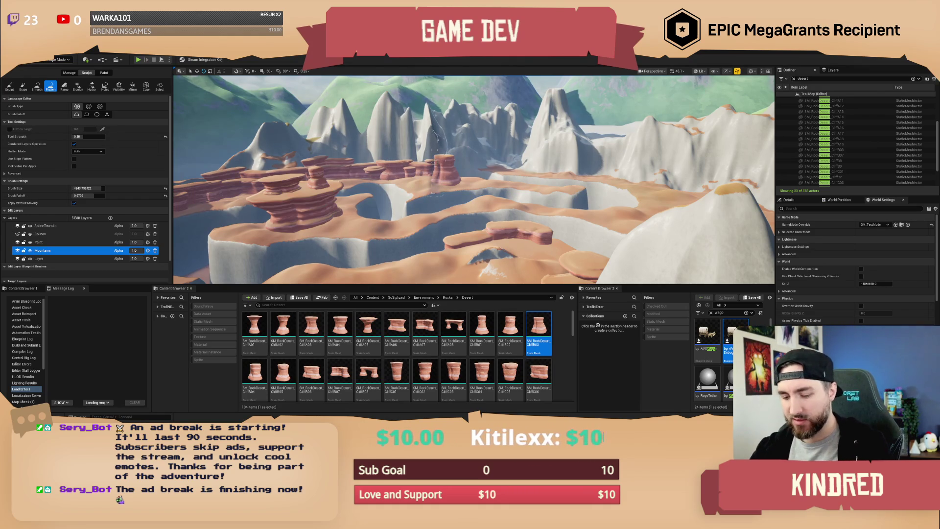
scroll(435, 162, down, 5)
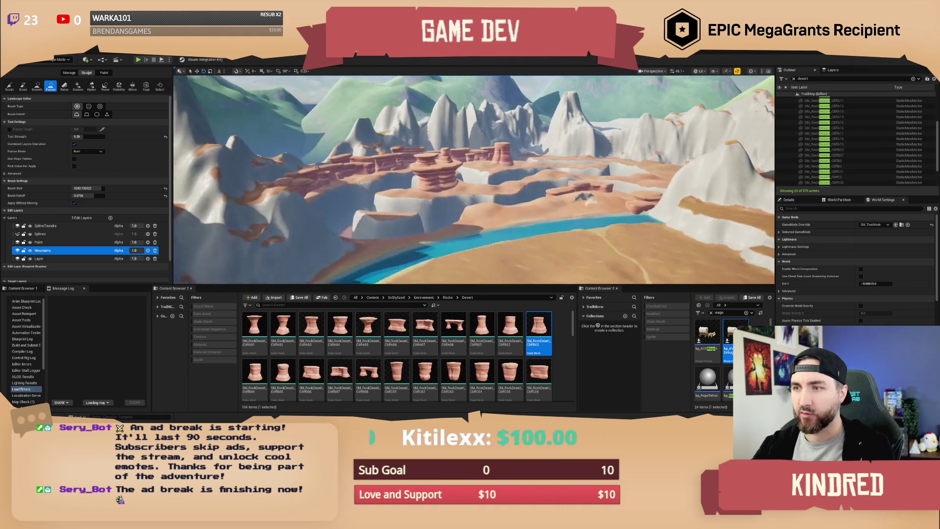
scroll(474, 179, down, 5)
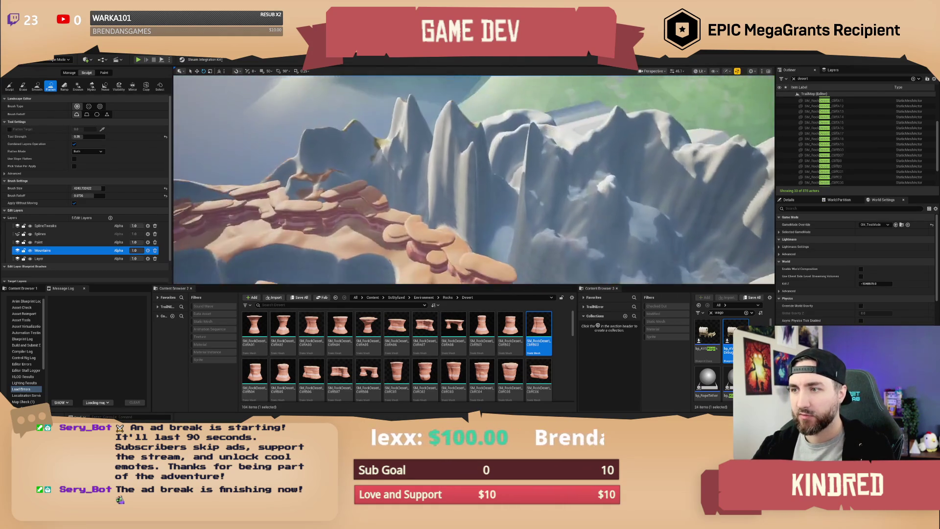
click(37, 86)
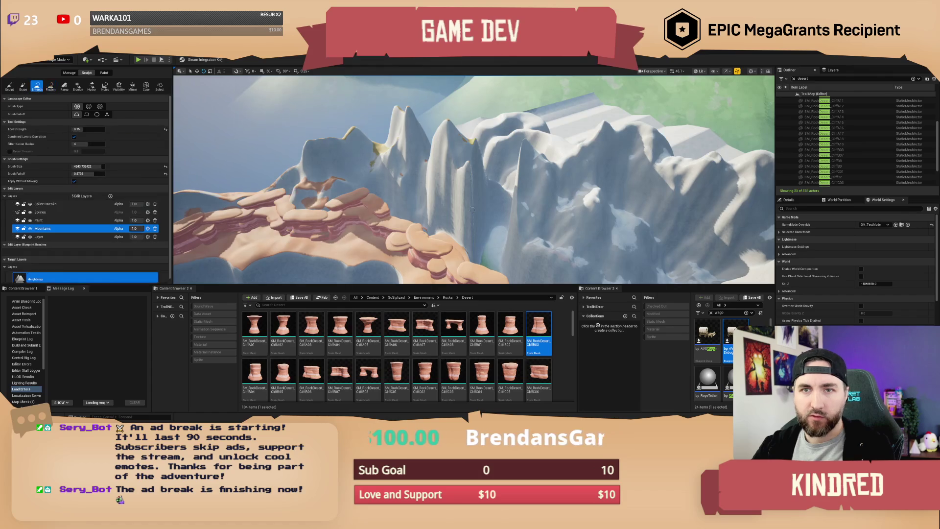
- Smooth the jagged white cliff ridge beside the red mesas with two brush strokes
mouse_move(469, 175)
mouse_down()
mouse_move(463, 181)
mouse_move(476, 156)
mouse_up()
drag(510, 193, 527, 173)
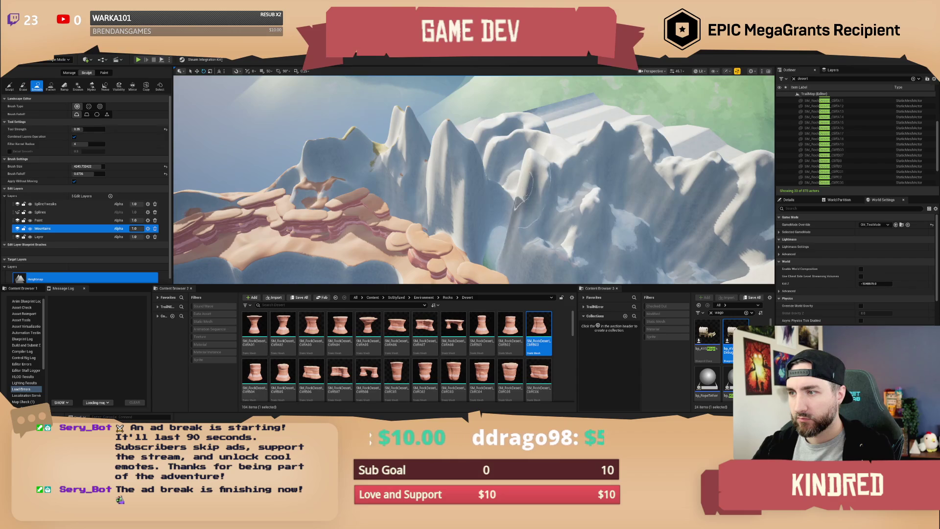
scroll(529, 185, up, 6)
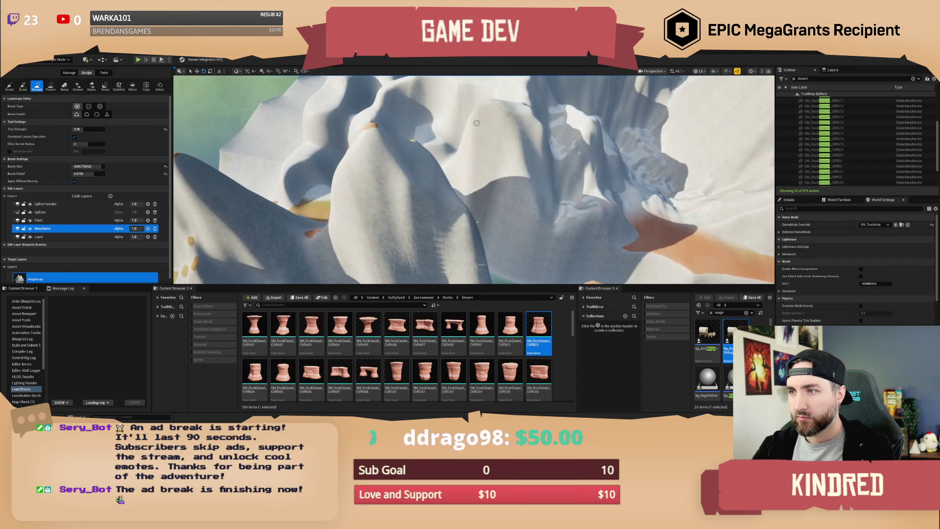
scroll(546, 189, down, 5)
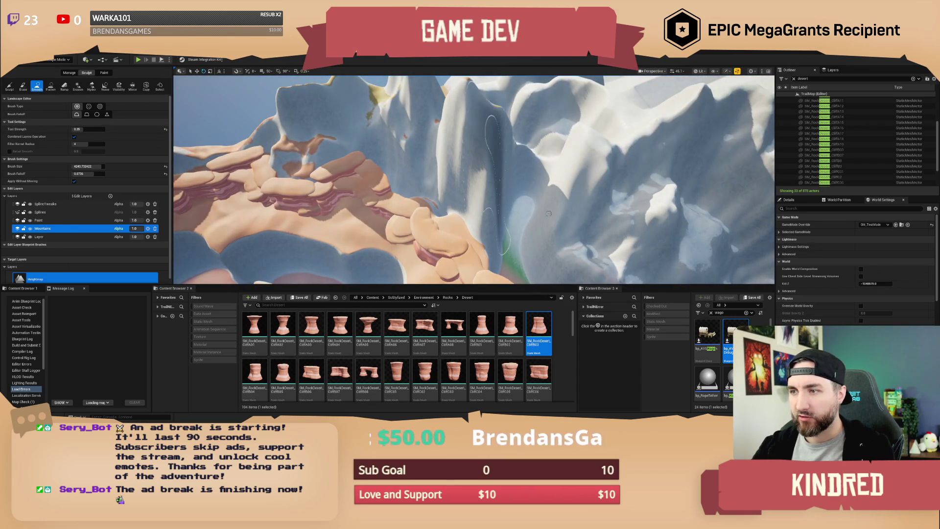
scroll(494, 146, up, 5)
scroll(475, 180, down, 4)
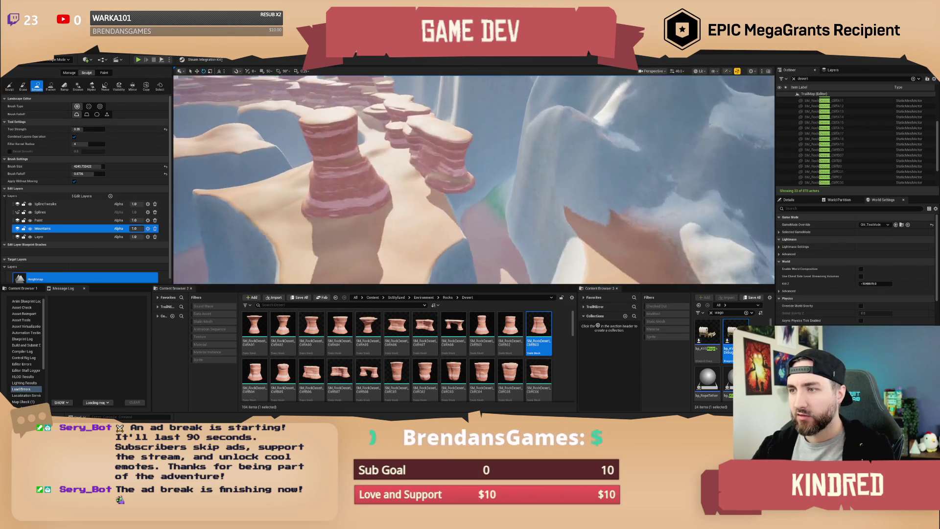
scroll(474, 179, up, 5)
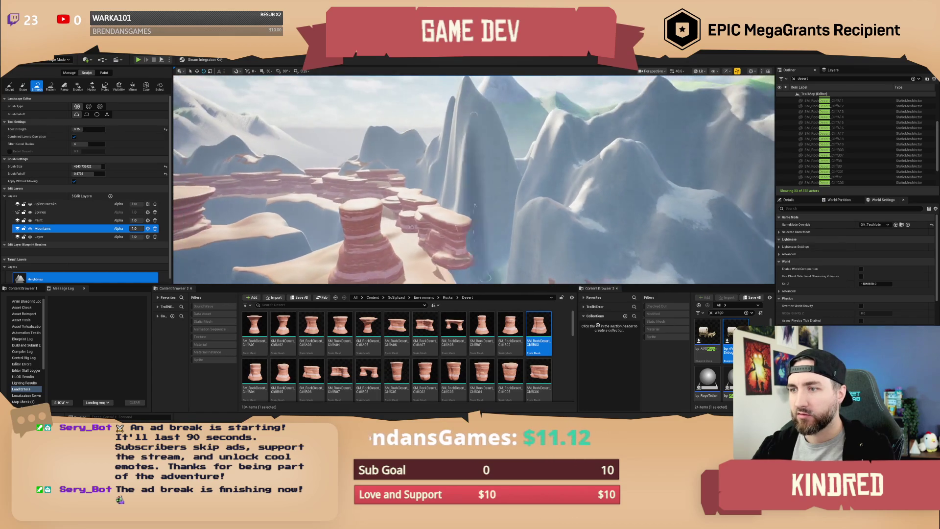
- Switch the sculpting tool back to Flatten and inspect the smoothed slopes
click(50, 86)
scroll(464, 201, up, 4)
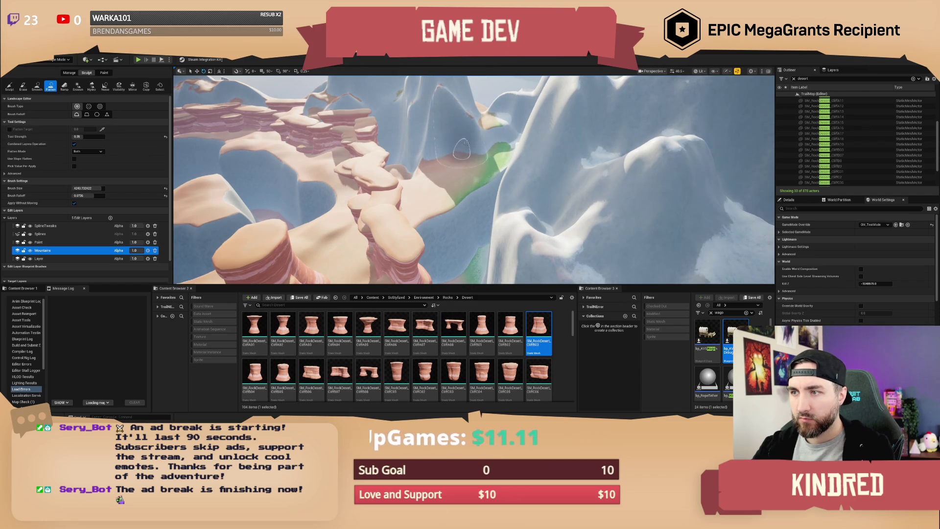
scroll(484, 162, down, 8)
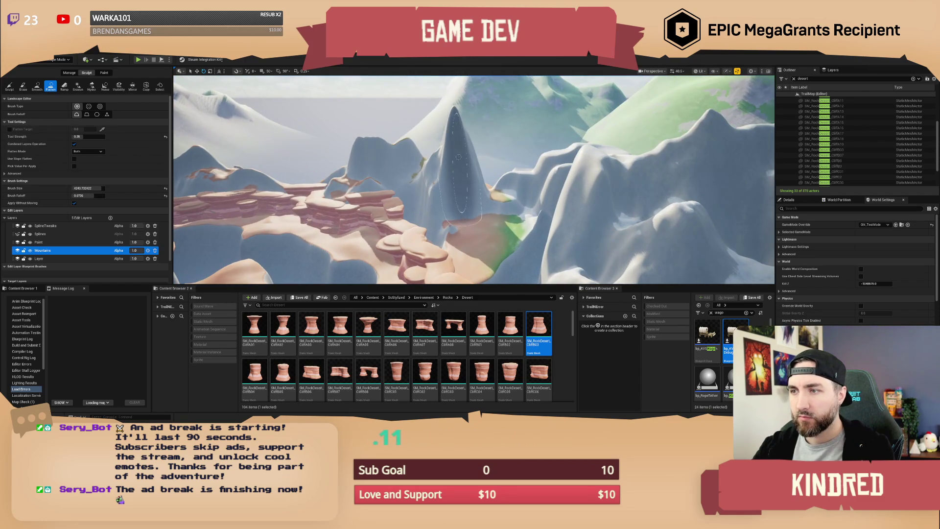
scroll(465, 148, up, 8)
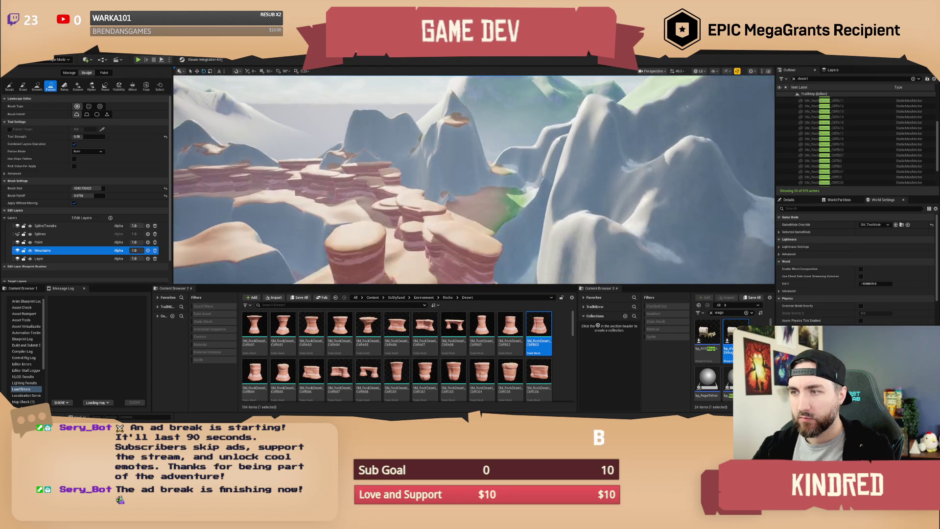
scroll(508, 154, up, 3)
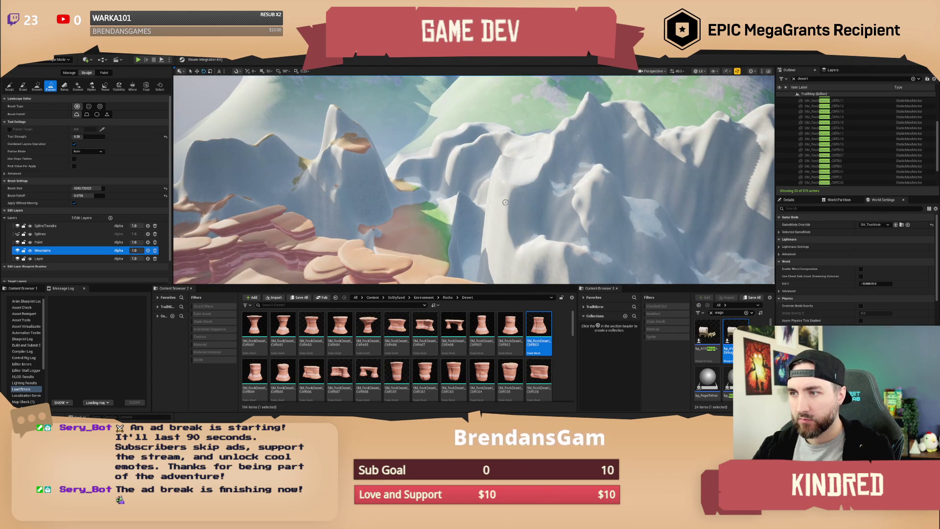
scroll(508, 153, up, 5)
scroll(460, 181, up, 5)
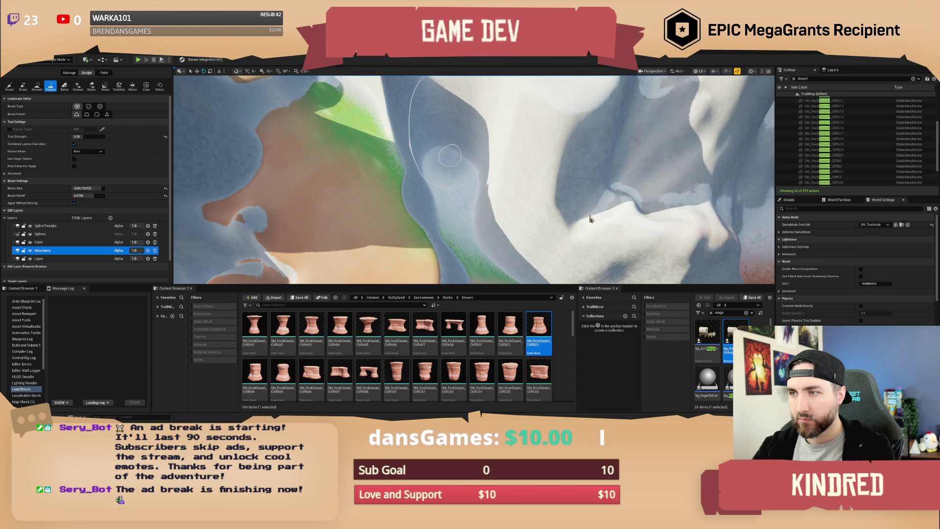
scroll(460, 181, down, 5)
scroll(460, 181, up, 5)
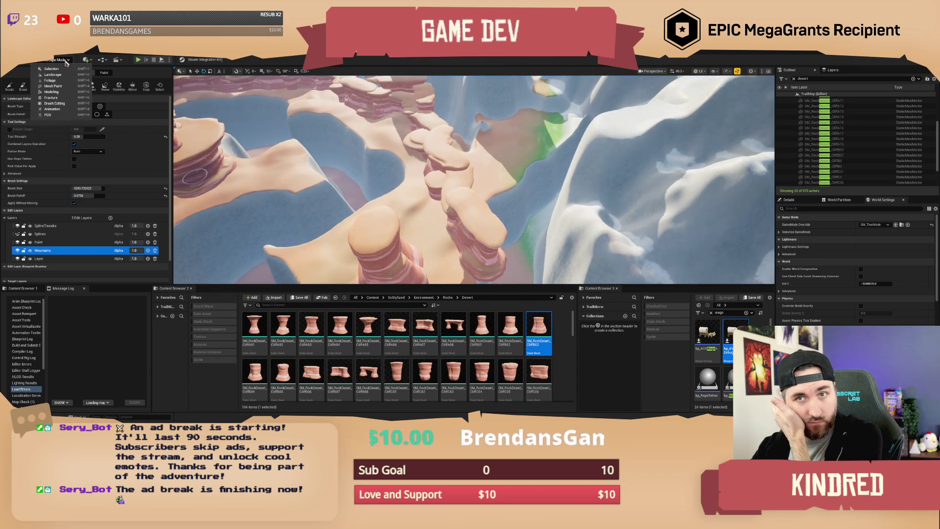
- Exit Landscape mode, then select, frame, and rotate CliffA15 into a wide mesa shape
key(shift+1)
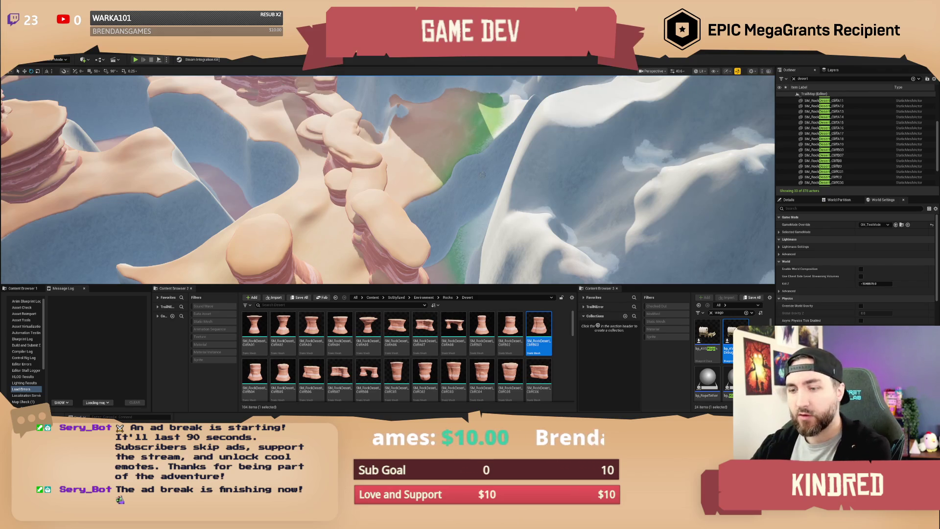
drag(538, 212, 424, 207)
click(425, 207)
key(f)
drag(462, 169, 477, 145)
key(w)
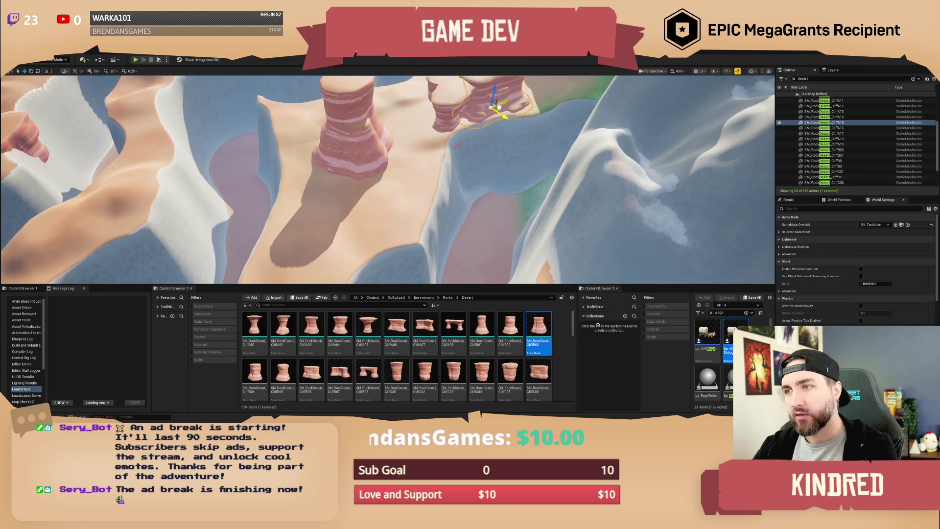
scroll(482, 139, down, 5)
key(f)
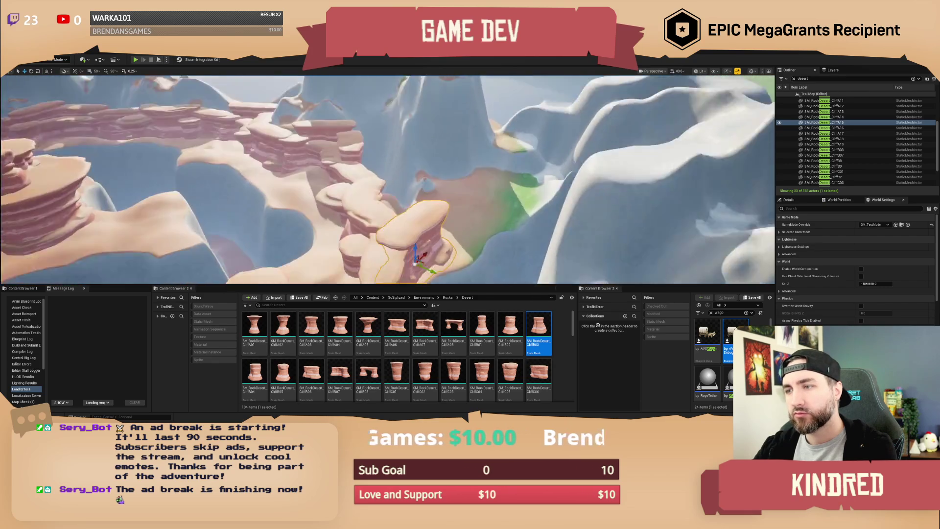
- Add three more mesa rocks to the selection and rotate all four about -118°
ctrl+click(363, 150)
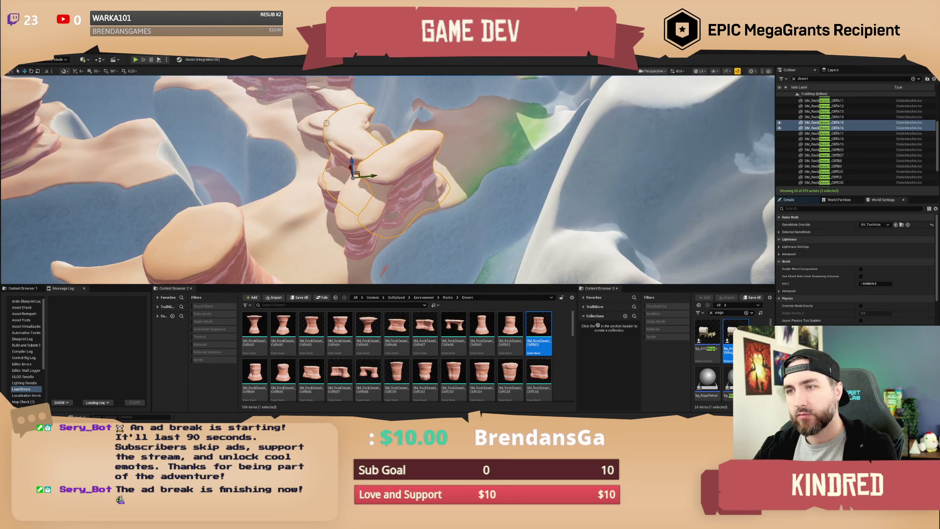
ctrl+click(314, 139)
key(f)
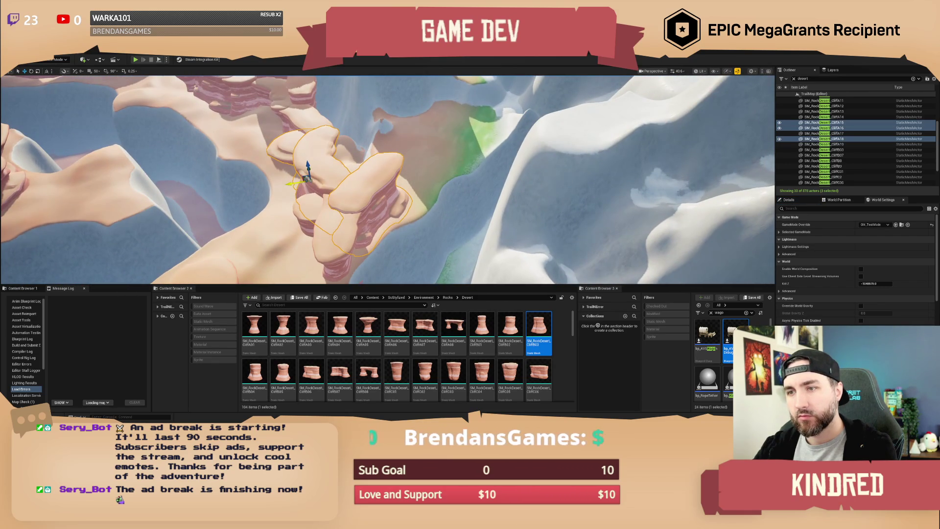
mouse_move(369, 183)
mouse_down()
mouse_move(343, 189)
mouse_move(366, 159)
mouse_up()
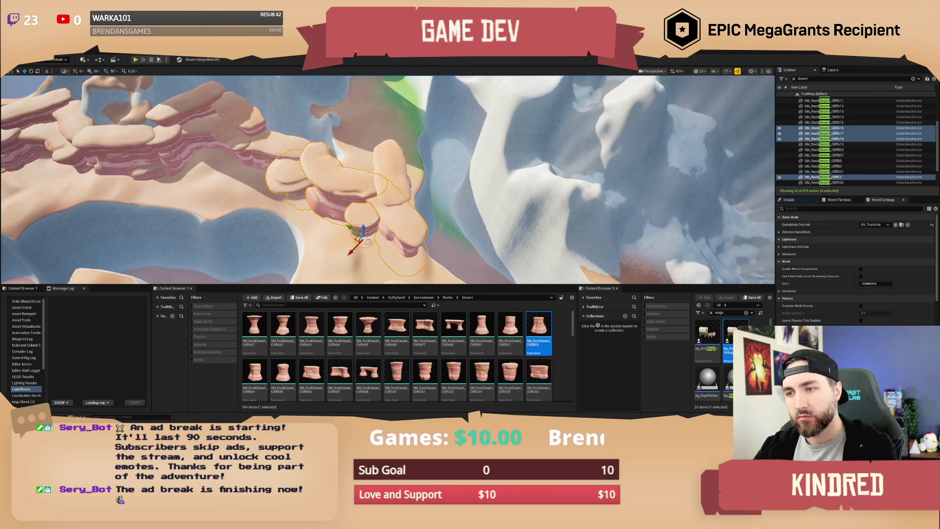
ctrl+click(366, 159)
key(e)
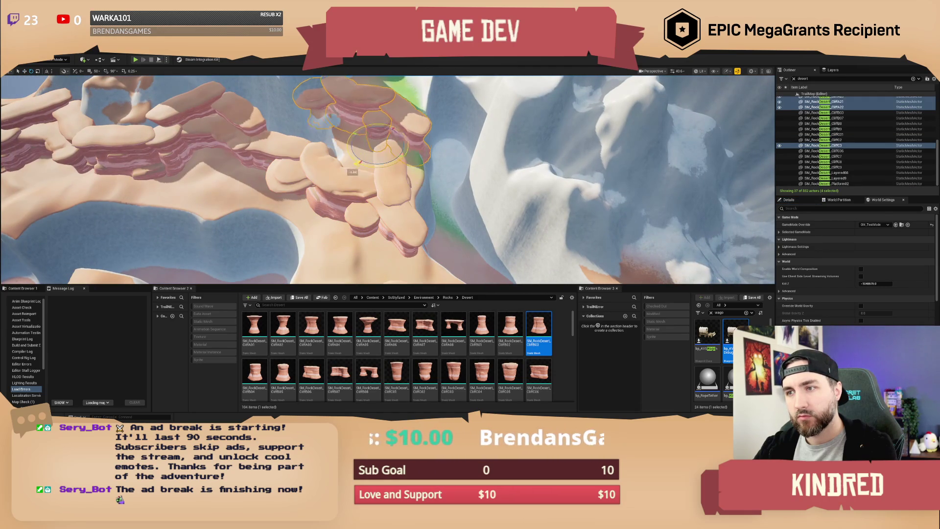
drag(356, 163, 407, 152)
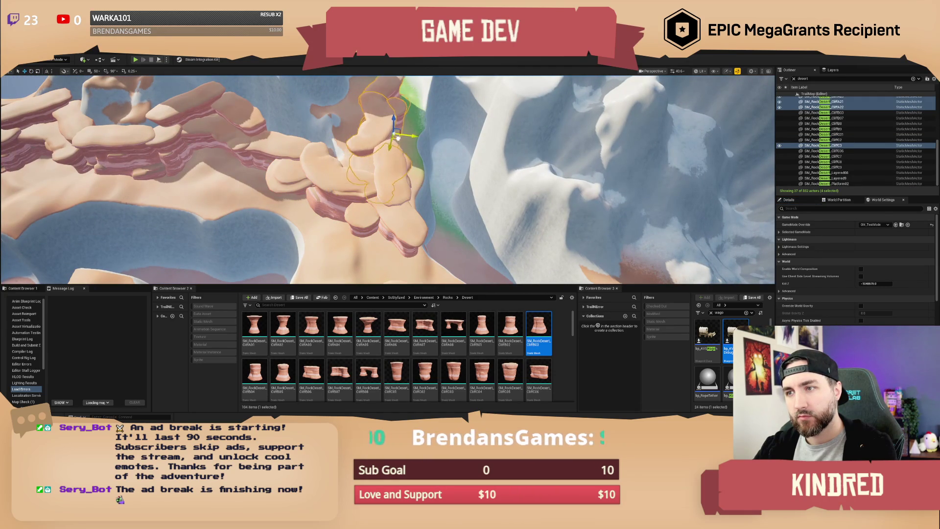
mouse_move(410, 133)
mouse_down()
mouse_move(382, 161)
mouse_move(402, 198)
mouse_move(431, 163)
mouse_move(430, 199)
mouse_move(448, 216)
mouse_move(395, 157)
mouse_move(390, 136)
mouse_move(413, 152)
mouse_move(423, 176)
mouse_move(503, 207)
mouse_up()
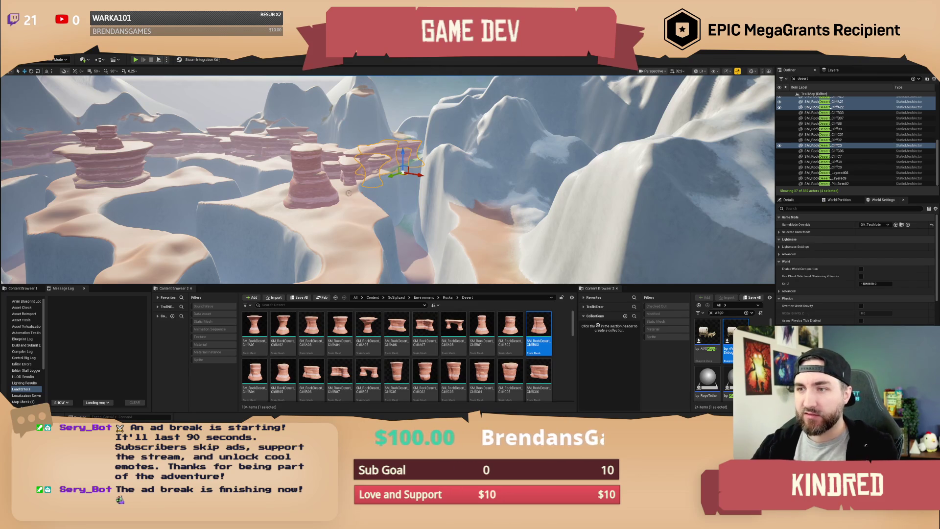
- Fly across the canyon to the rocks on the ridge near the white cliffs
mouse_move(503, 207)
mouse_down()
mouse_move(508, 235)
mouse_move(459, 221)
mouse_up()
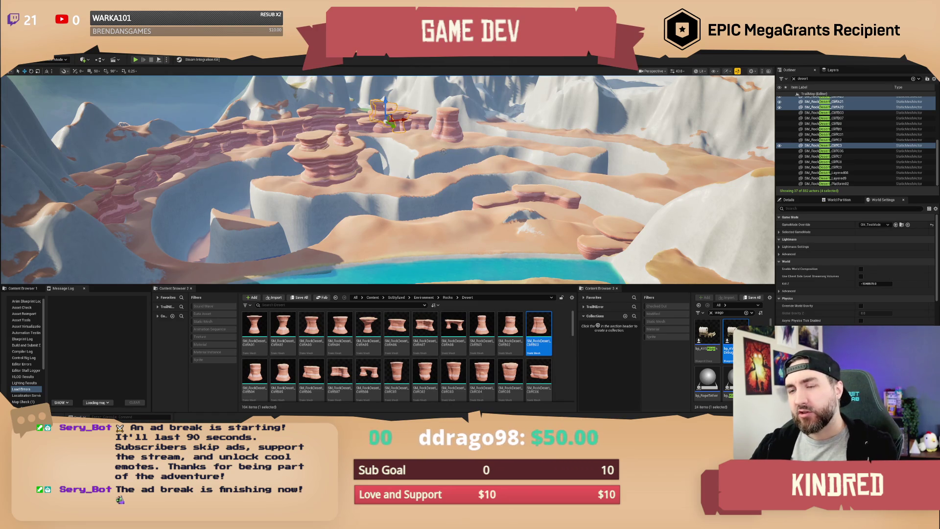
drag(543, 204, 573, 190)
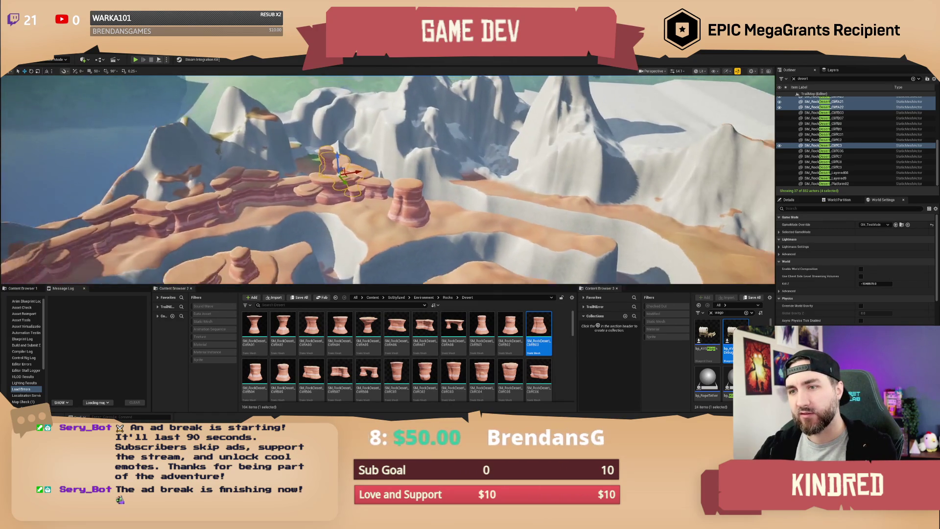
mouse_move(387, 179)
mouse_down()
mouse_move(413, 179)
mouse_move(396, 179)
mouse_up()
- Select CliffA8, CliffA12 and six more rocks along the ridge, eight in total
click(467, 178)
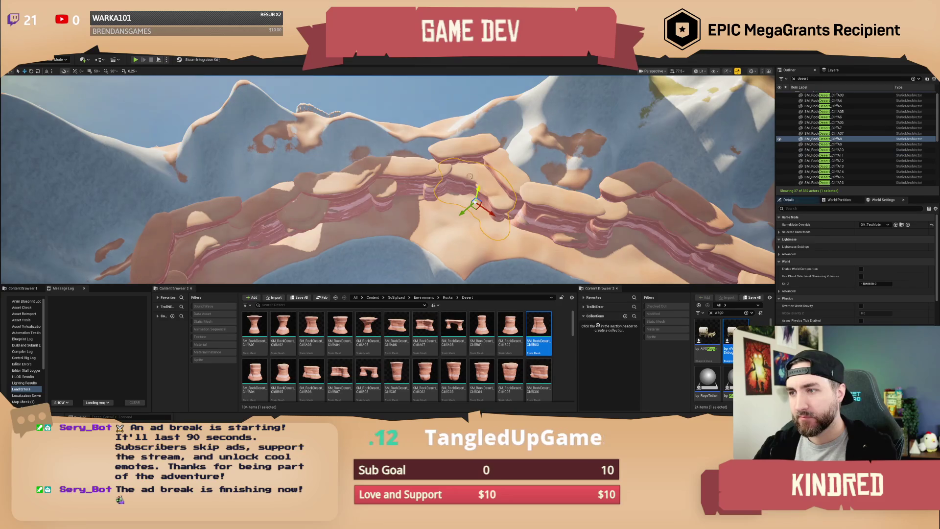
ctrl+click(533, 211)
drag(533, 211, 456, 166)
ctrl+click(456, 167)
ctrl+click(407, 147)
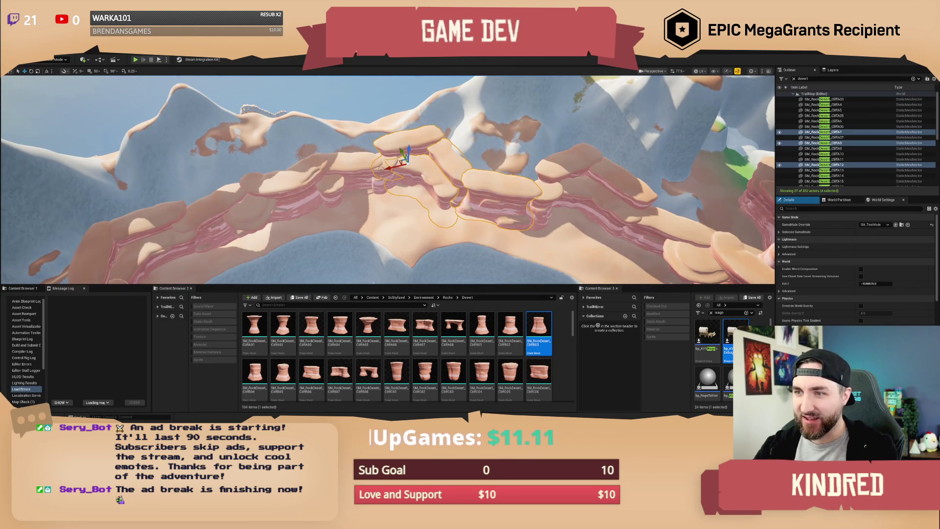
ctrl+click(381, 183)
ctrl+click(352, 188)
ctrl+click(328, 196)
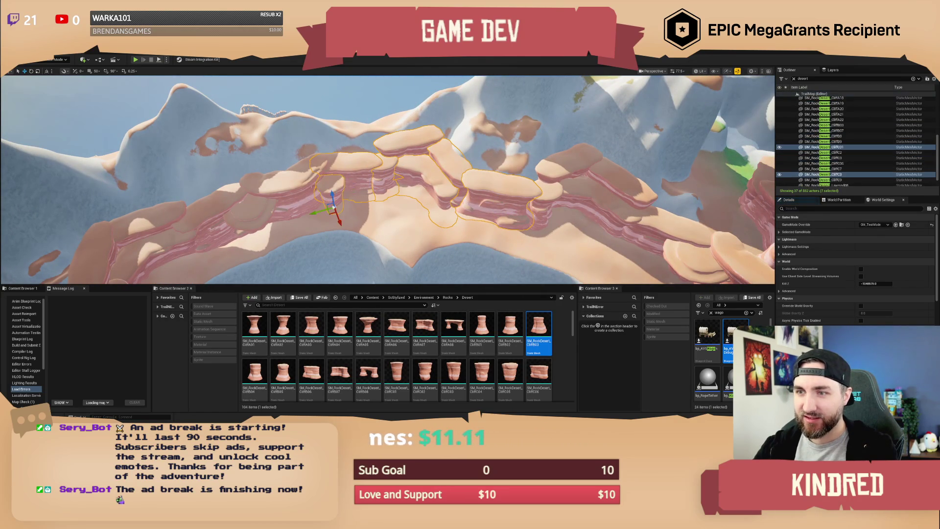
ctrl+click(310, 185)
drag(310, 185, 253, 222)
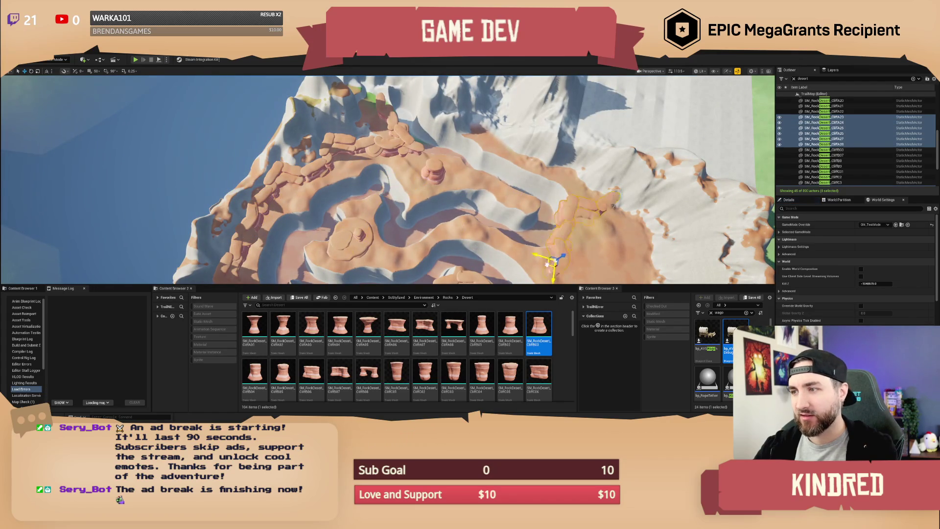
- Frame the selected rock chain and rotate it to lie more horizontally
scroll(538, 220, up, 10)
key(f)
key(e)
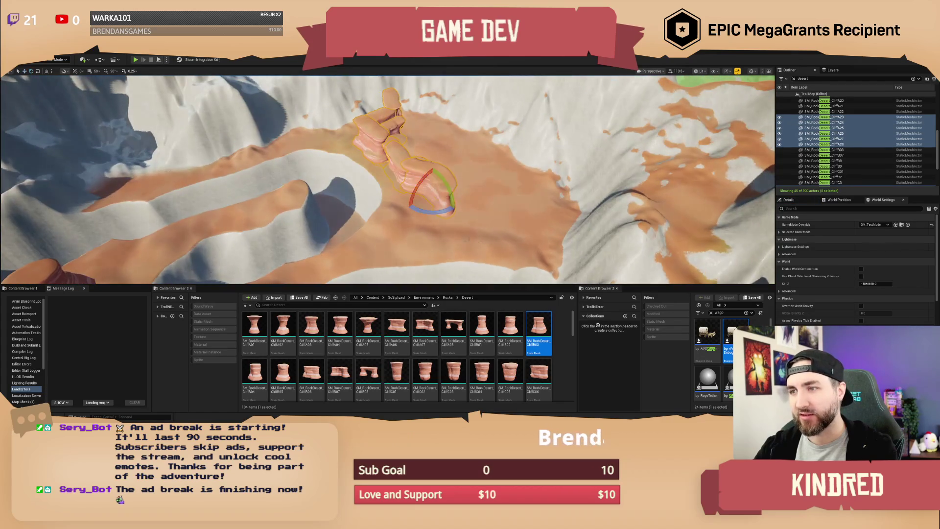
mouse_move(433, 211)
mouse_down()
mouse_move(538, 223)
mouse_move(552, 240)
mouse_move(541, 222)
mouse_up()
key(e)
scroll(541, 221, up, 5)
scroll(388, 180, down, 5)
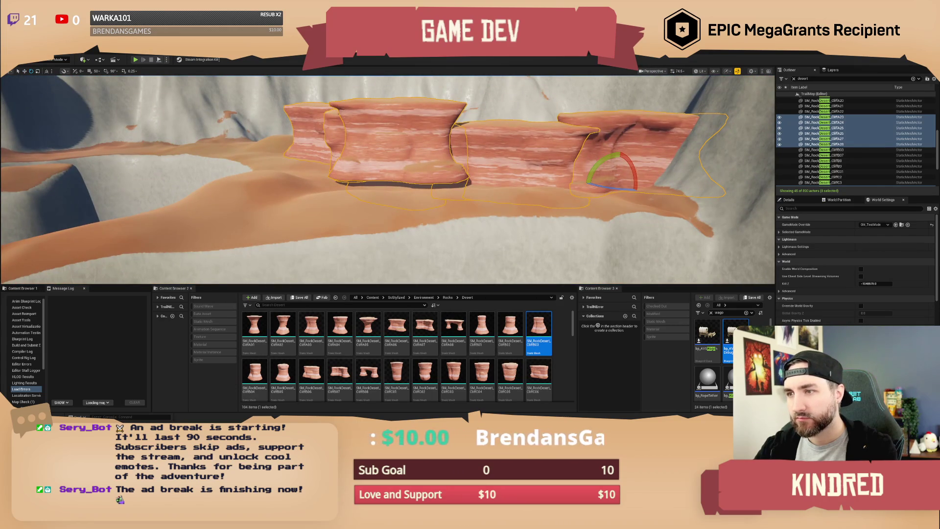
- Check CliffA25 and CliffA23, then duplicate CliffA26 and place the copy to its left
click(401, 152)
key(w)
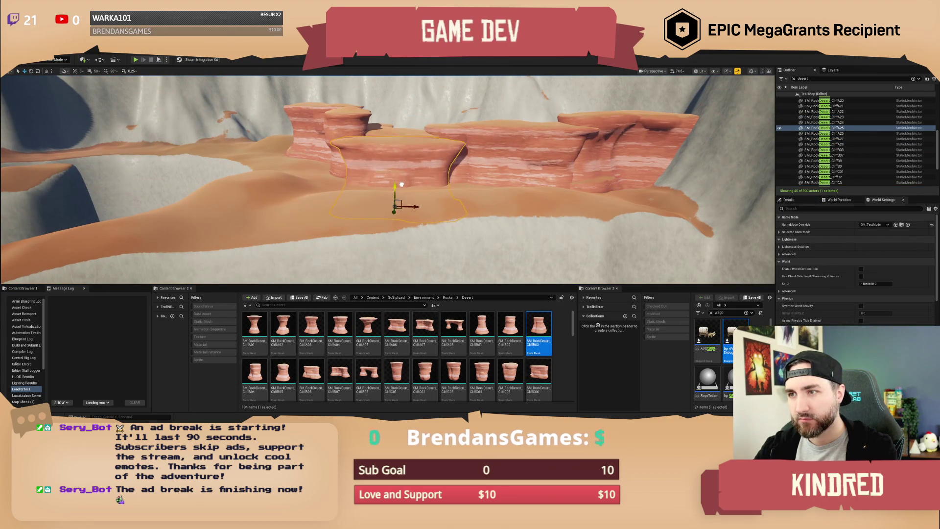
click(392, 202)
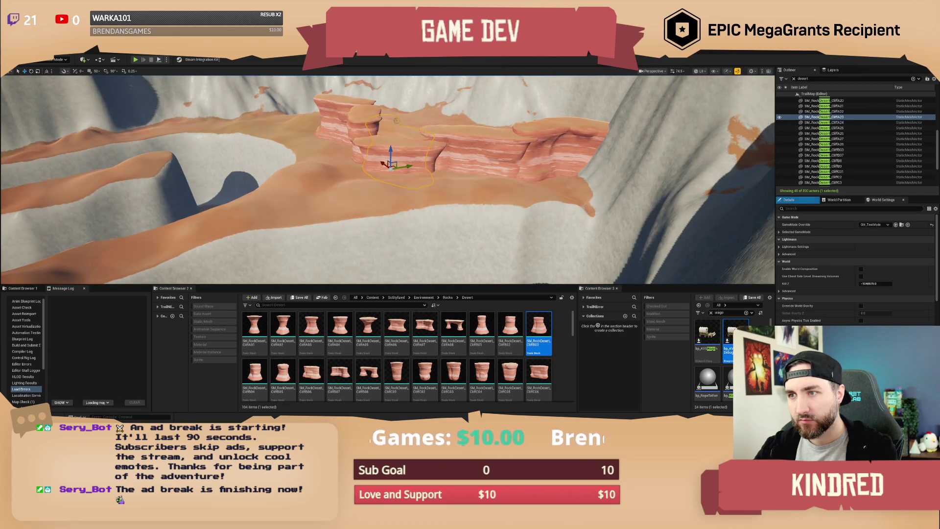
mouse_move(413, 141)
mouse_down()
mouse_move(431, 147)
mouse_move(411, 156)
mouse_up()
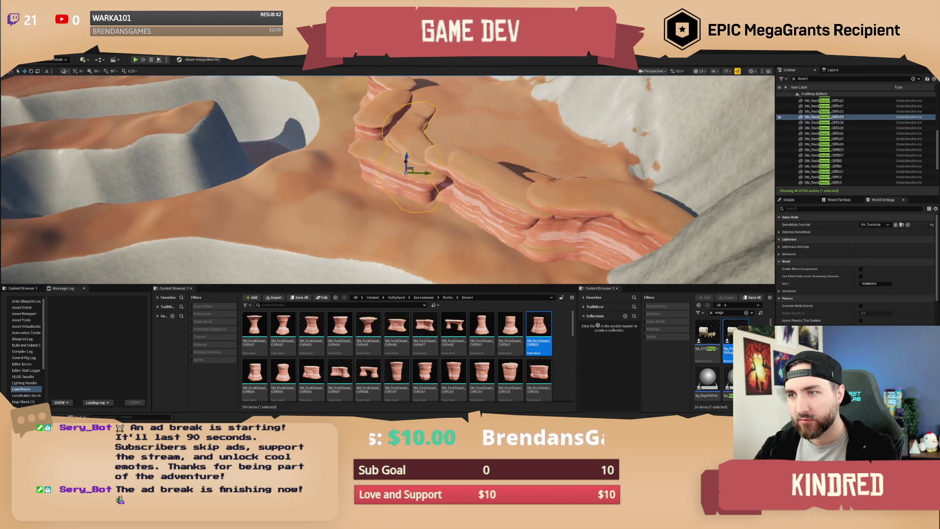
click(455, 204)
key(f)
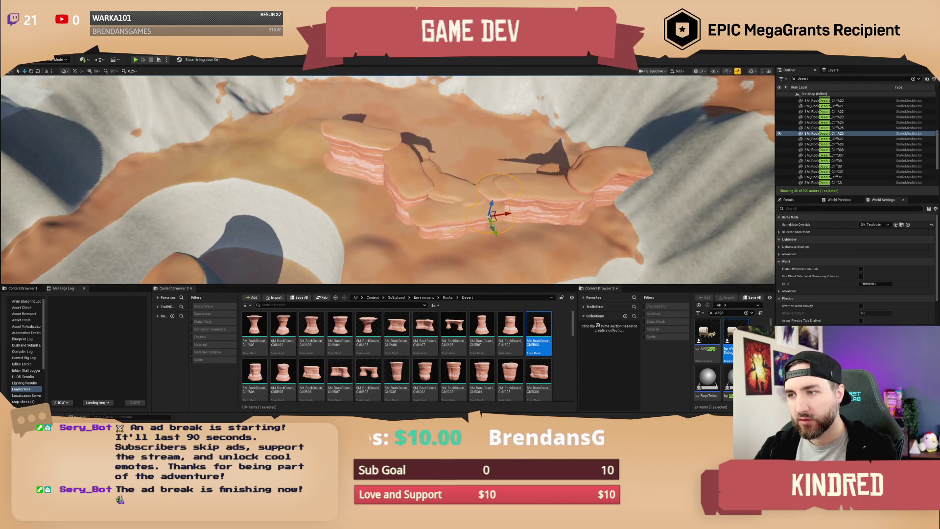
drag(497, 221, 384, 216)
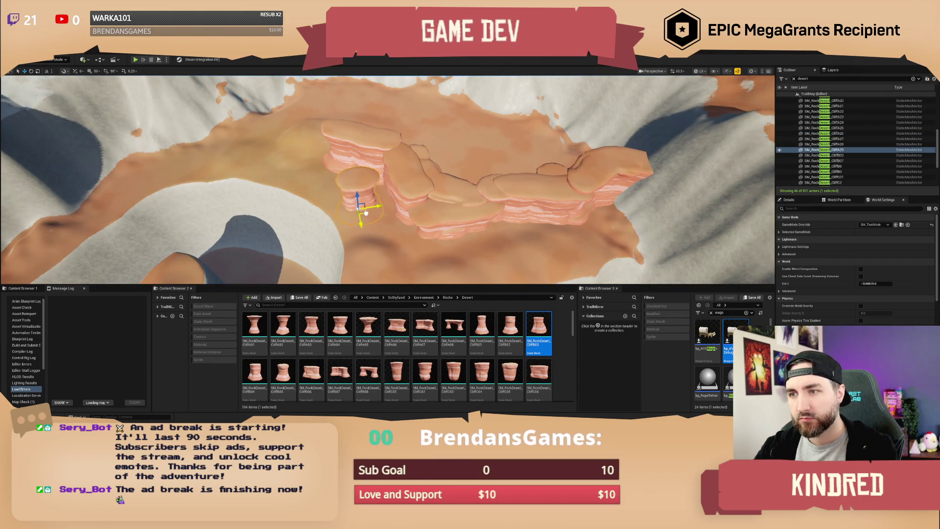
key(Escape)
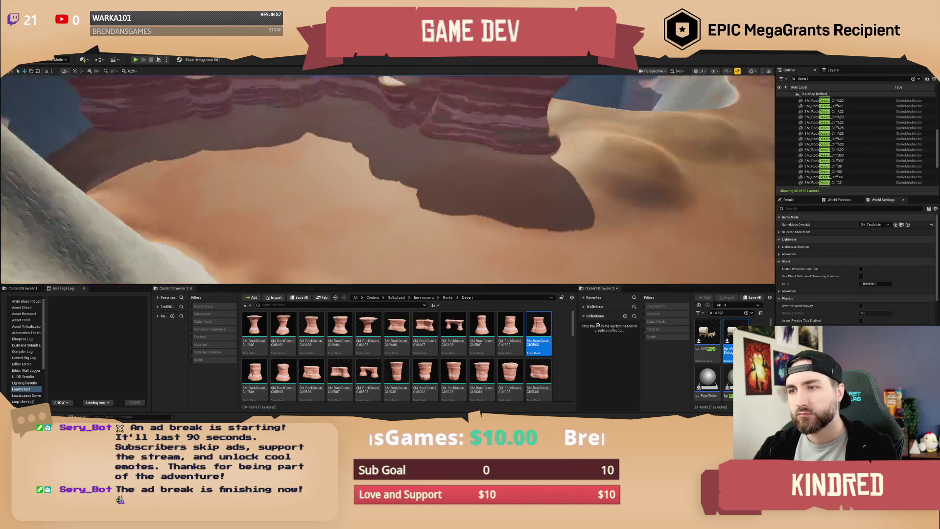
- Duplicate CliffC4 and place the copy down-left as a new central mesa
click(302, 242)
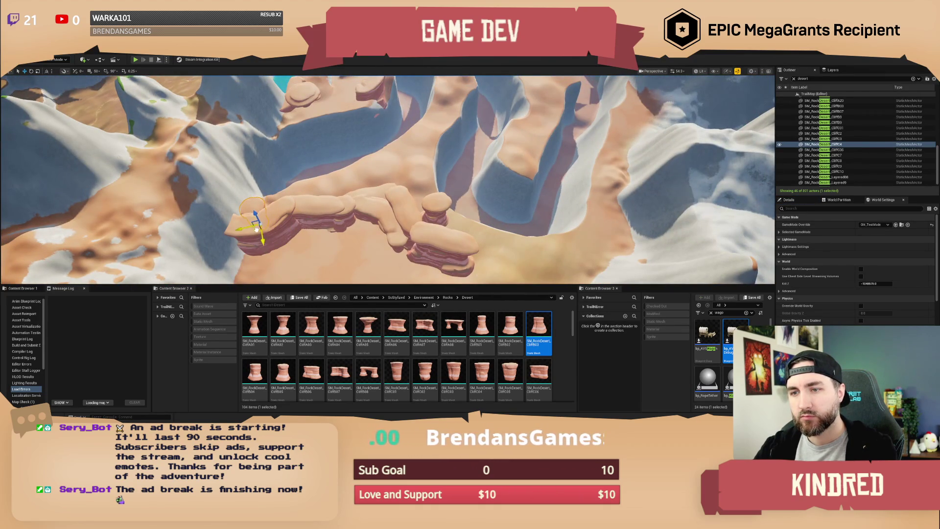
key(f)
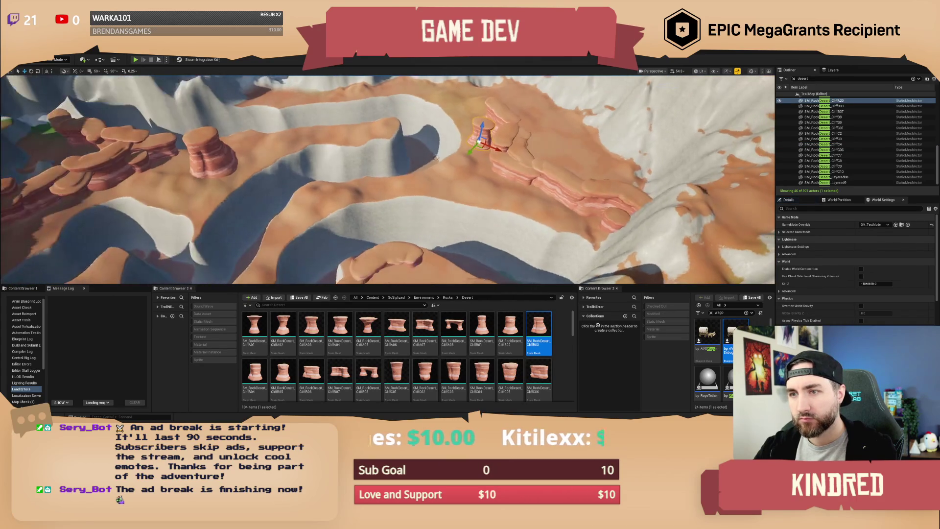
drag(482, 143, 456, 185)
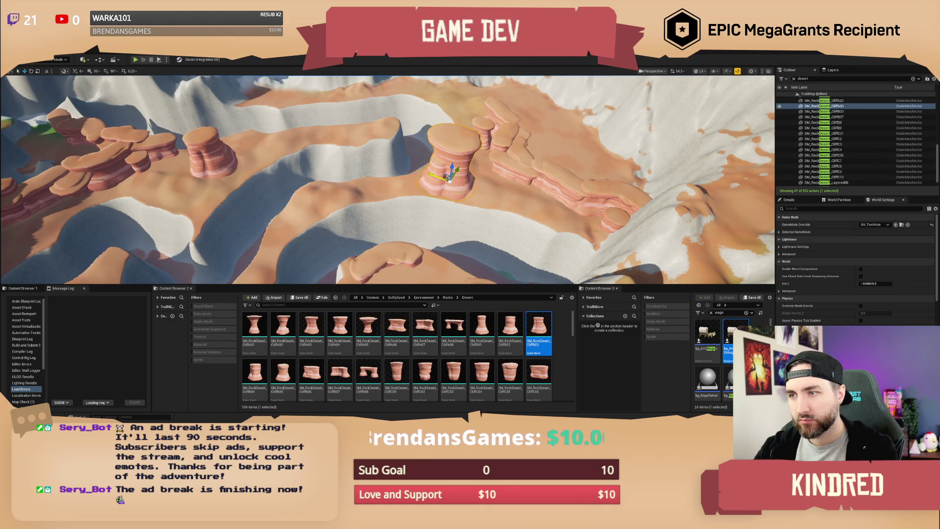
key(Escape)
- Check the central mesa CliffA30, then select five cliffs over the dunes
mouse_move(468, 183)
mouse_down()
mouse_move(413, 180)
mouse_move(455, 195)
mouse_move(431, 177)
mouse_move(431, 190)
mouse_up()
click(414, 179)
key(Escape)
click(663, 216)
drag(610, 208, 610, 207)
ctrl+click(604, 223)
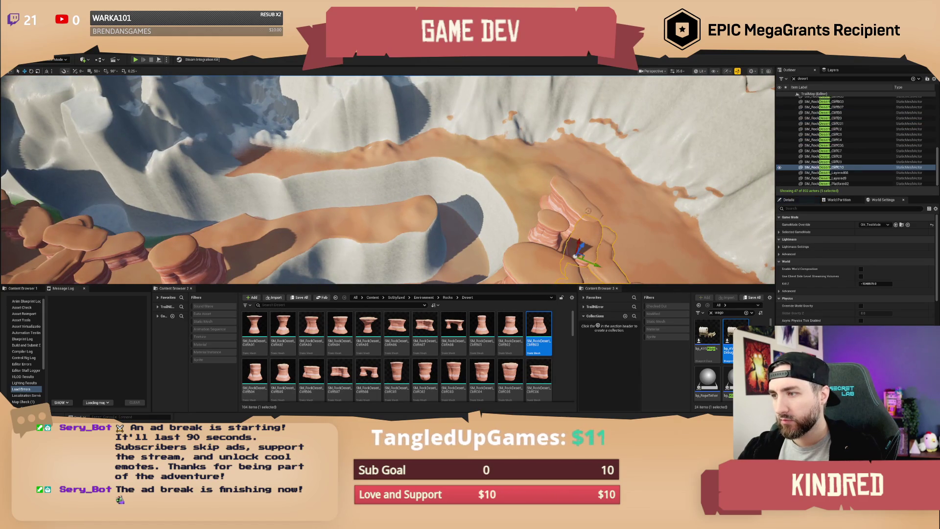
- Duplicate the five cliffs to the left and move copy CliffA33 onto the far ridge
key(f)
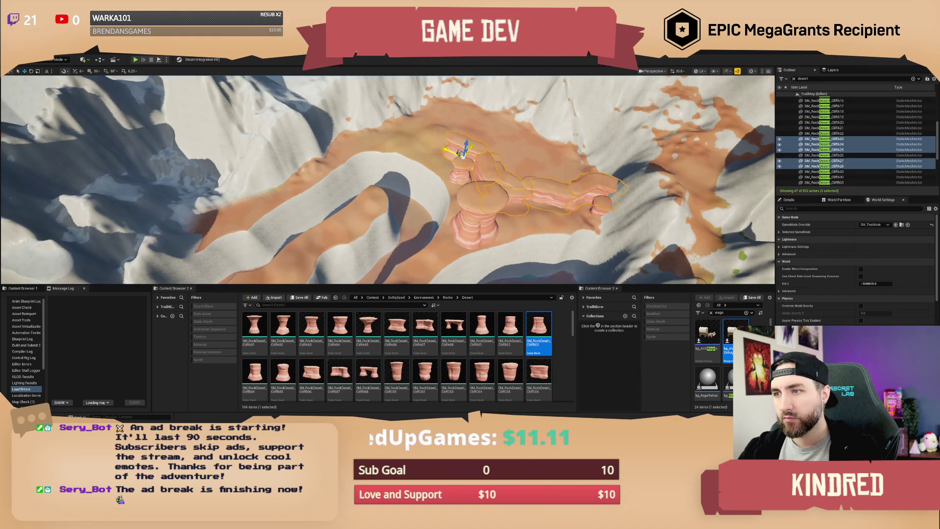
mouse_move(462, 150)
mouse_down()
mouse_move(233, 154)
mouse_move(259, 142)
mouse_move(248, 169)
mouse_move(254, 186)
mouse_up()
key(w)
double_click(822, 133)
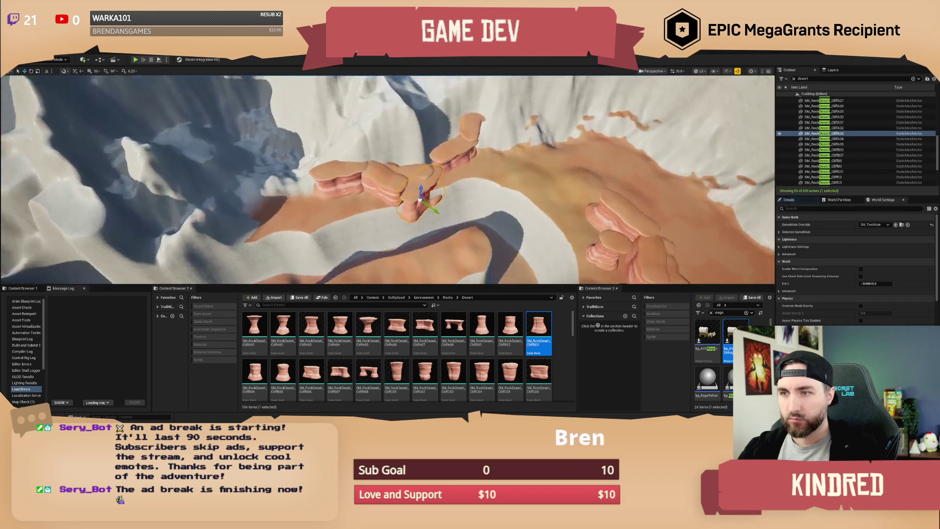
mouse_move(394, 209)
mouse_down()
mouse_move(494, 157)
mouse_move(520, 164)
mouse_up()
key(e)
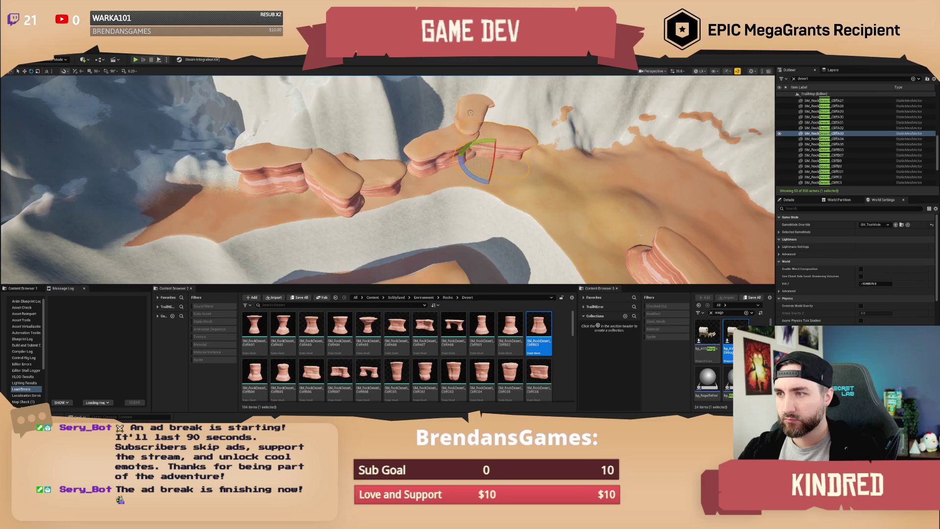
- Rotate CliffA31 on the upper ridge and move CliffC11 up-right along the ridge
click(470, 118)
mouse_move(494, 118)
mouse_down()
mouse_move(511, 128)
mouse_move(380, 170)
mouse_up()
key(w)
key(e)
key(w)
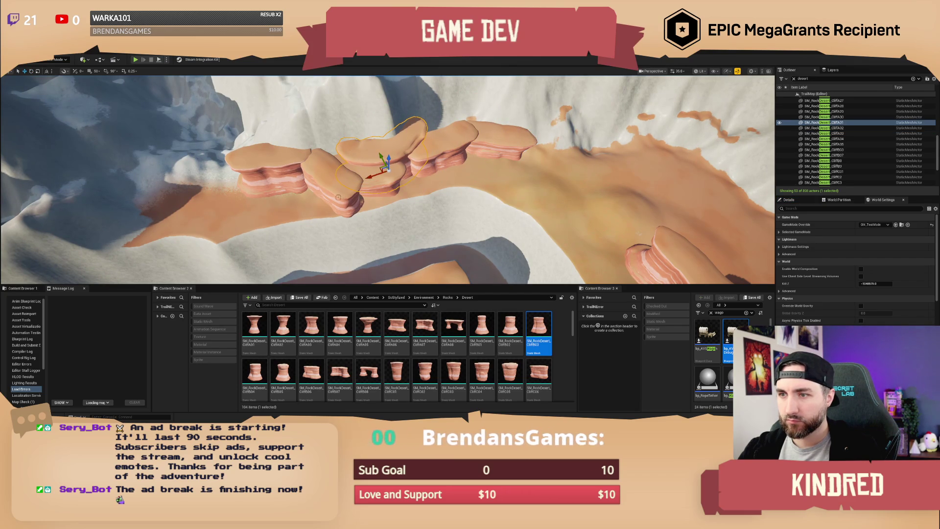
click(335, 209)
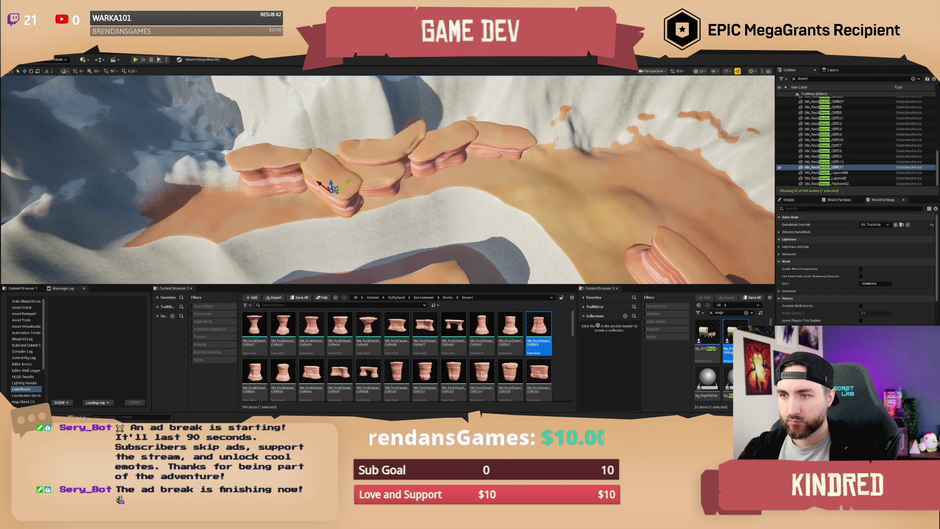
mouse_move(332, 186)
mouse_down()
mouse_move(413, 192)
mouse_move(495, 172)
mouse_move(534, 174)
mouse_move(537, 143)
mouse_up()
key(e)
key(w)
key(e)
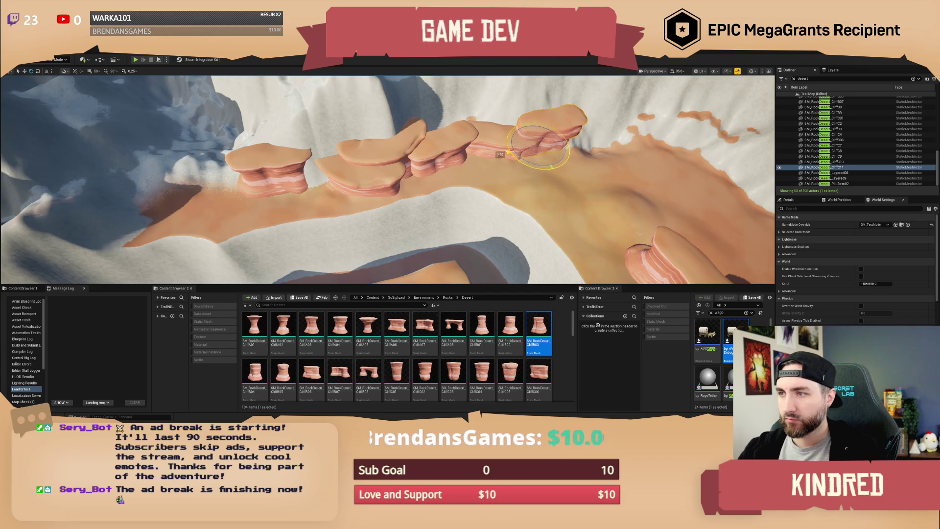
- Move CliffA35 to overlap its neighbour and adjust another cliff among the mesas
click(281, 182)
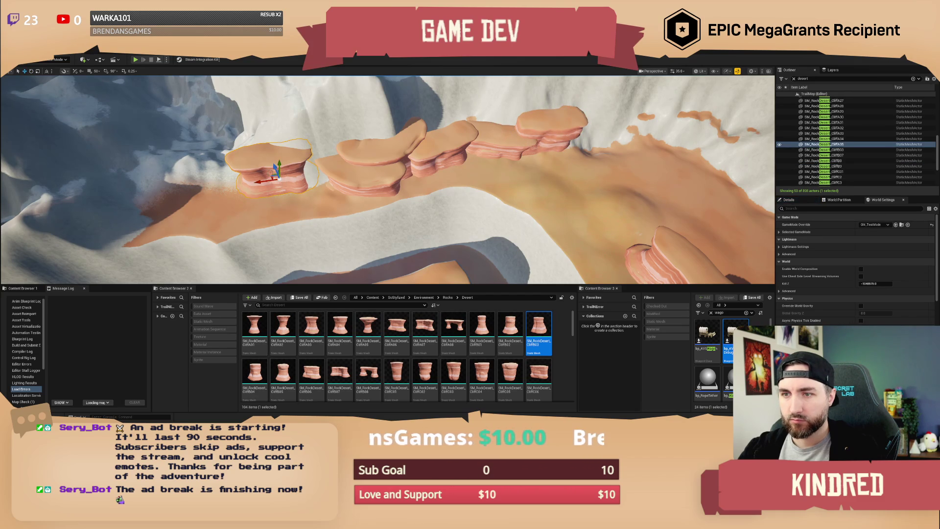
mouse_move(272, 174)
mouse_down()
mouse_move(358, 191)
mouse_move(310, 189)
mouse_move(279, 208)
mouse_move(283, 185)
mouse_move(268, 188)
mouse_up()
key(e)
key(w)
key(Escape)
mouse_move(402, 183)
mouse_down()
mouse_move(351, 179)
mouse_move(384, 185)
mouse_up()
click(351, 179)
key(w)
- Place a new SM_RockDesert_CliffB03 rock in the canyon, positioned and rotated to fill the gap
click(503, 232)
click(602, 265)
mouse_move(538, 325)
mouse_down()
mouse_move(489, 274)
mouse_move(363, 244)
mouse_up()
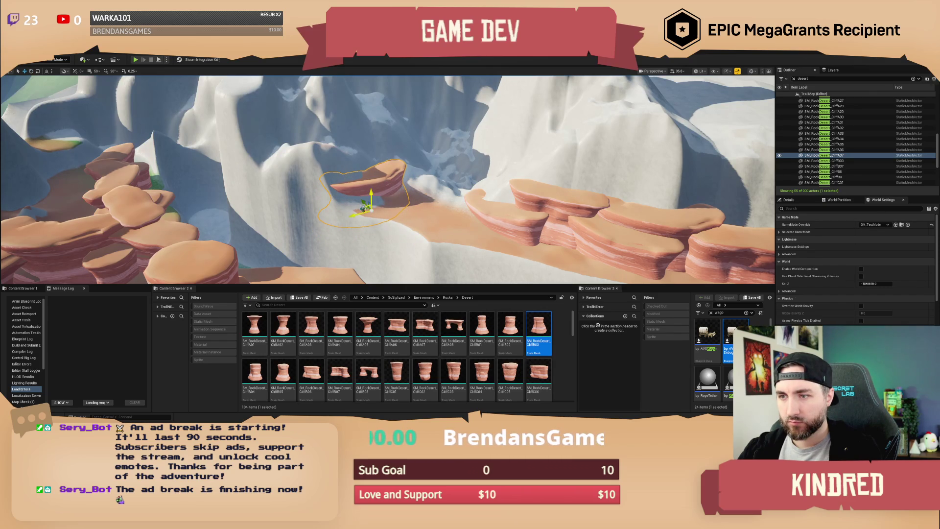
drag(363, 209, 370, 213)
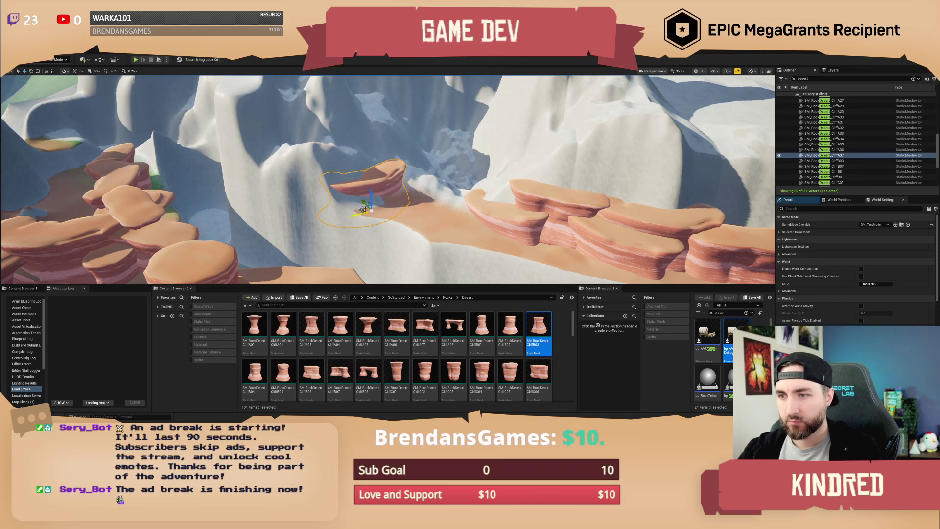
mouse_move(378, 201)
mouse_down()
mouse_move(416, 216)
mouse_move(407, 213)
mouse_move(454, 210)
mouse_up()
key(Escape)
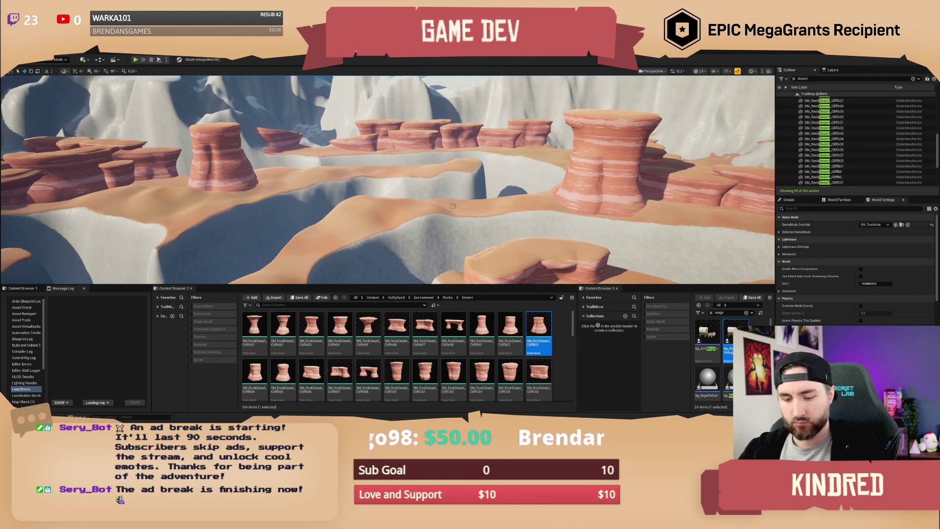
- Save the TrailMap level, checking it out via Check Out Selected
key(ctrl+s)
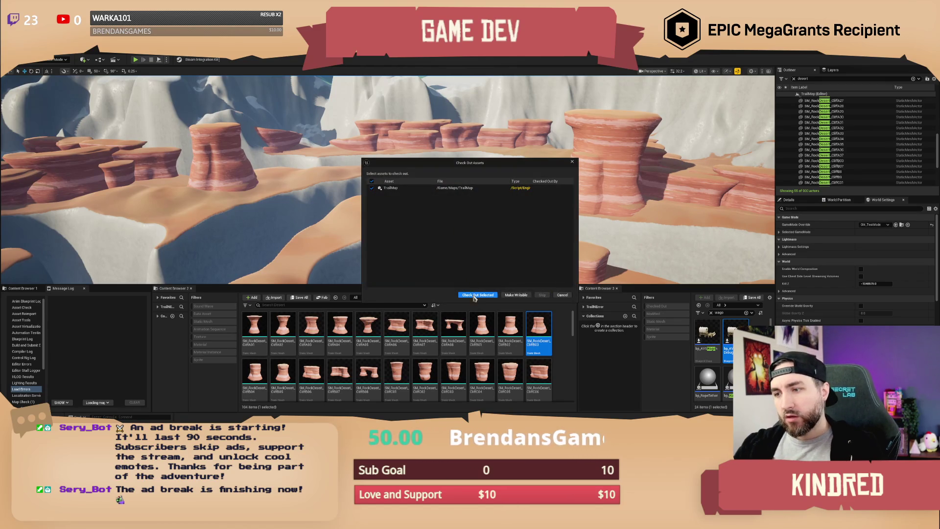
click(475, 295)
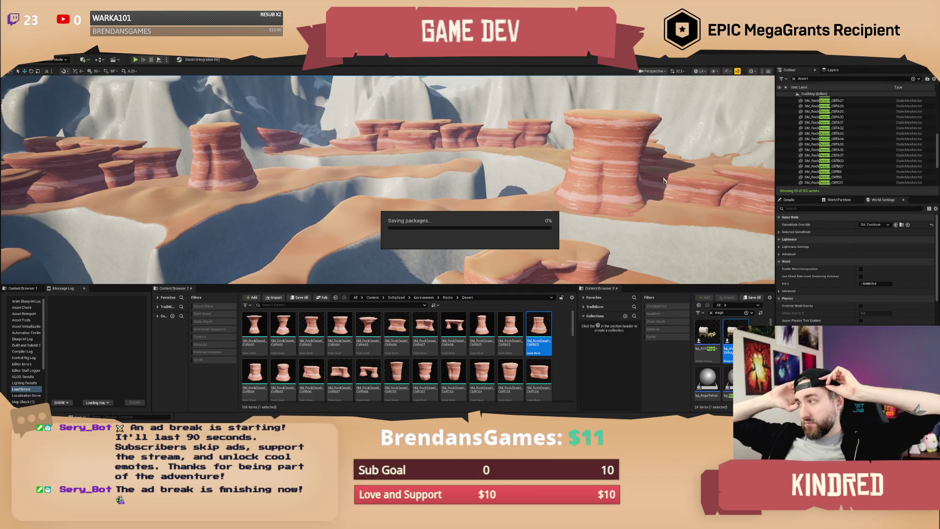
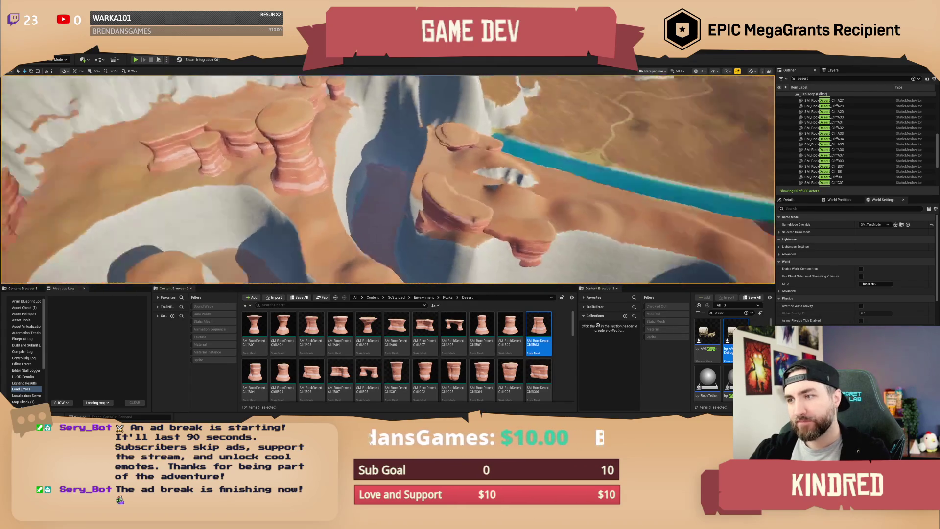
- Fly the camera over the rock-dressed desert canyon cliffs and bring up the editor Mode list
key(w)
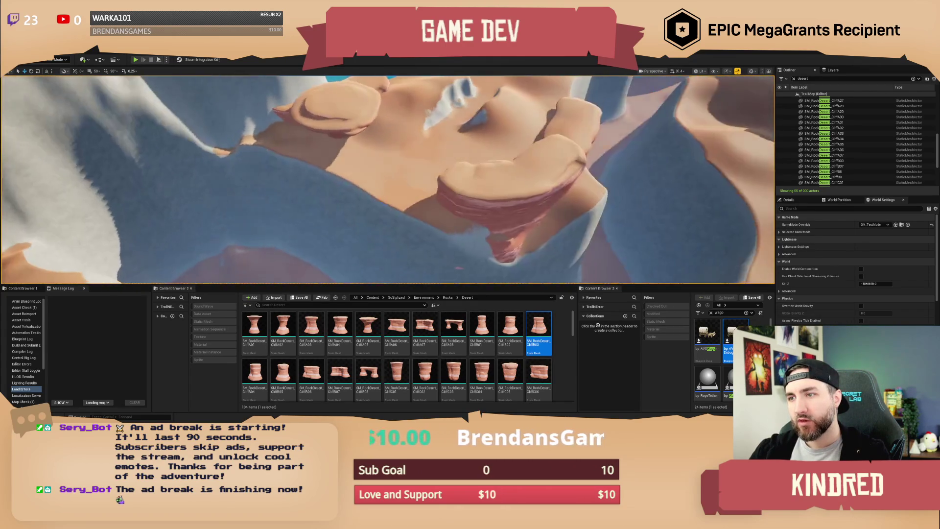
scroll(388, 179, down, 2)
key(w)
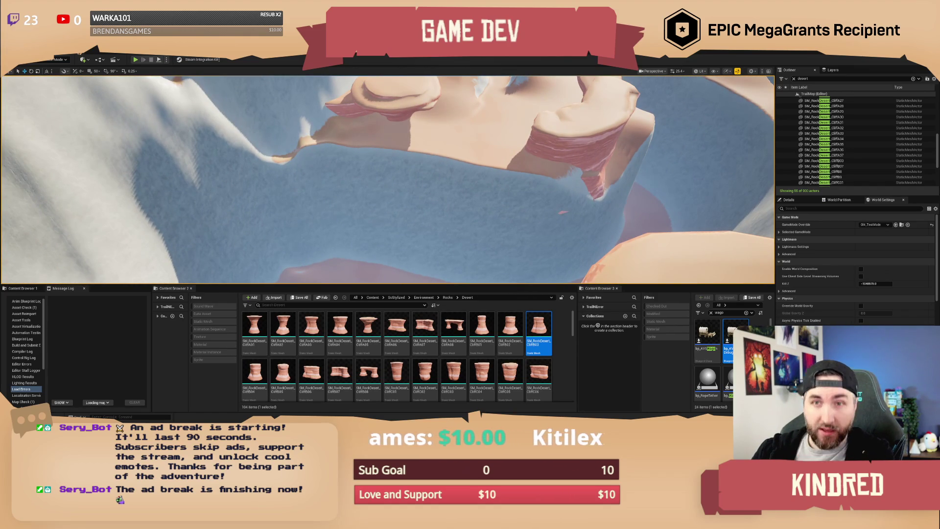
click(54, 60)
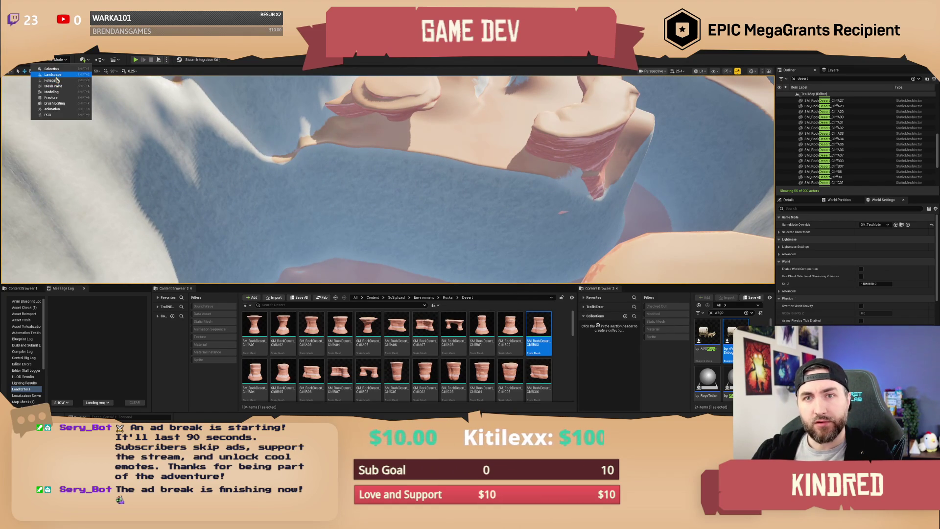
- In Landscape mode's Manage tab, activate the Splines tool on the Splines edit layer
key(Escape)
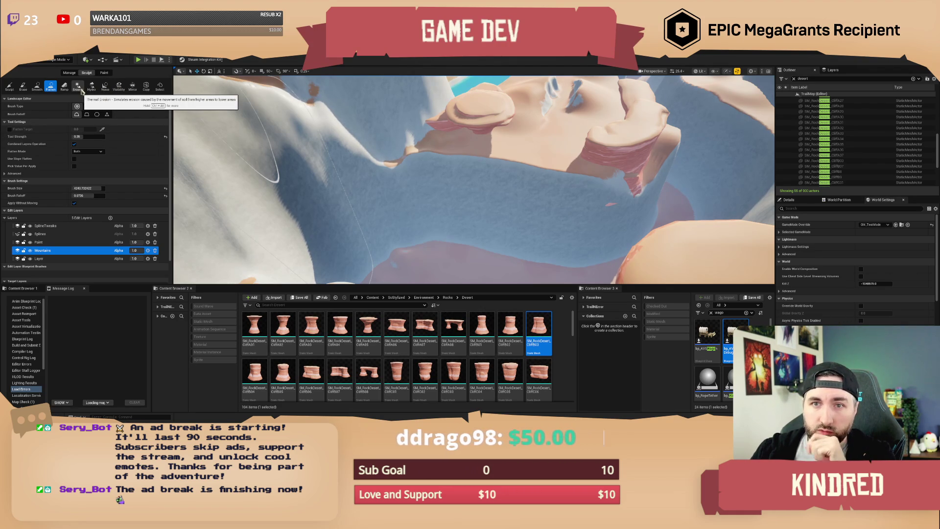
click(69, 73)
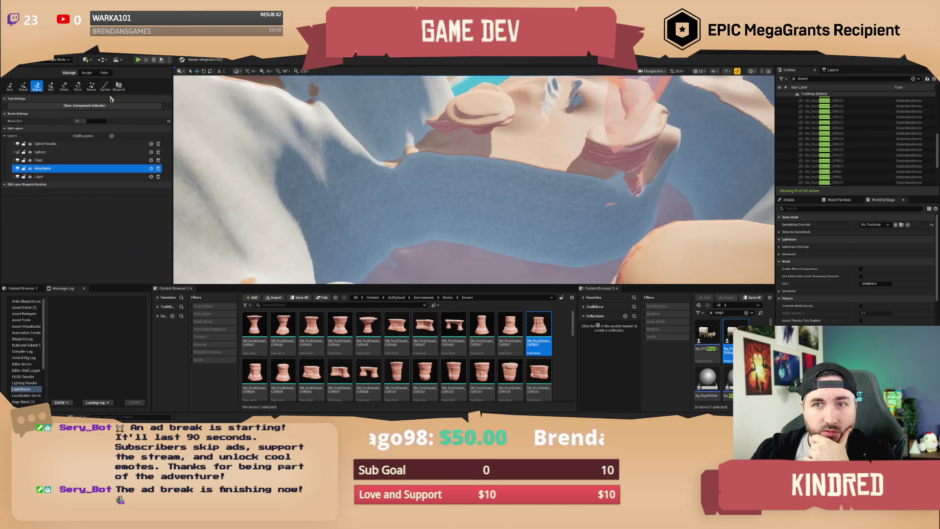
click(105, 86)
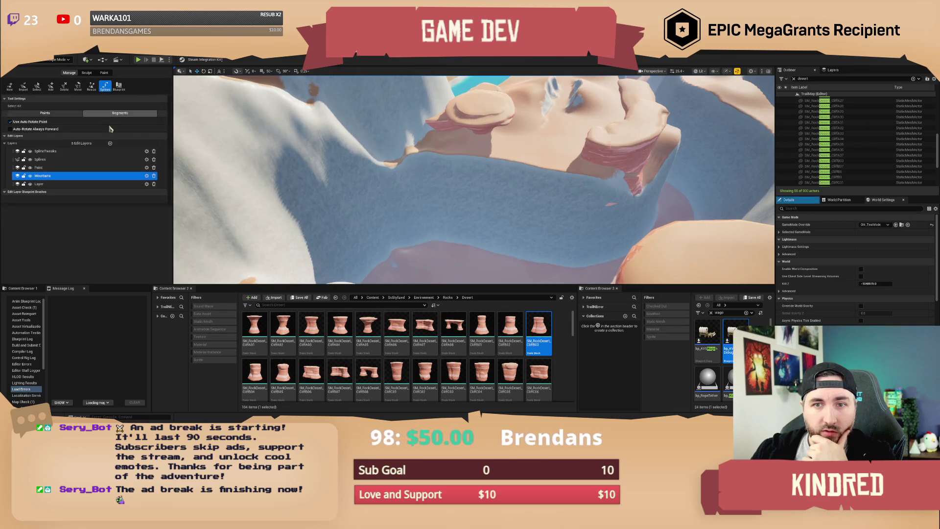
click(44, 159)
- Place a first spline control point on the canyon floor and frame it
drag(465, 175, 527, 163)
ctrl+click(540, 185)
key(f)
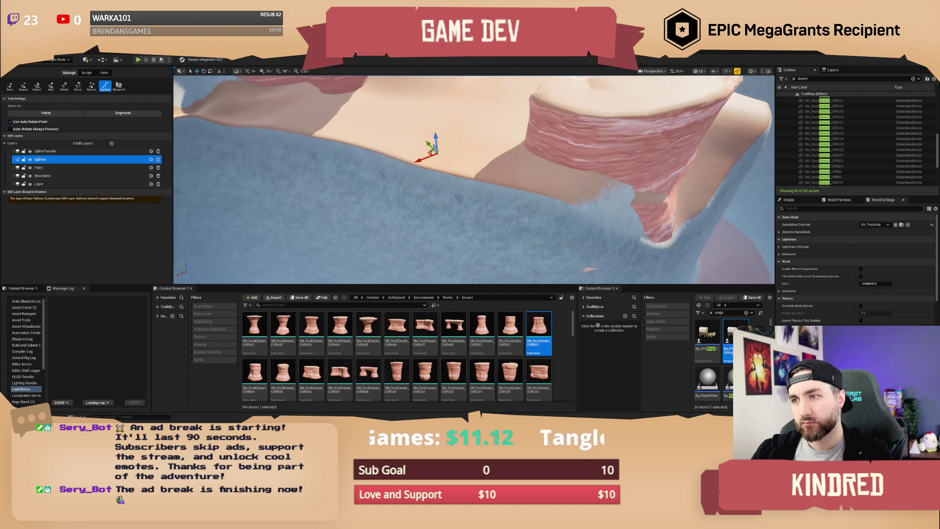
- Drop the covered wagon into the canyon, move the spline point toward the edge, and set Half-Width ~733
drag(425, 166, 411, 226)
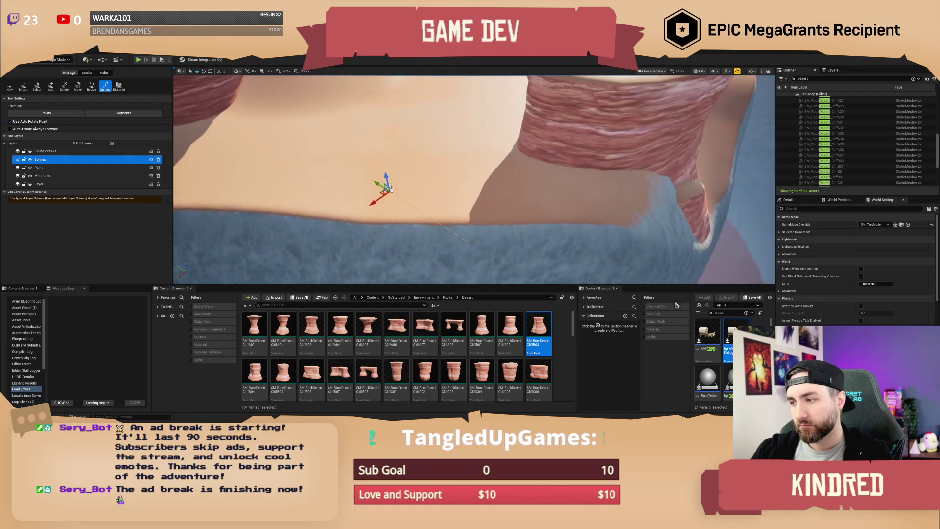
drag(731, 331, 388, 138)
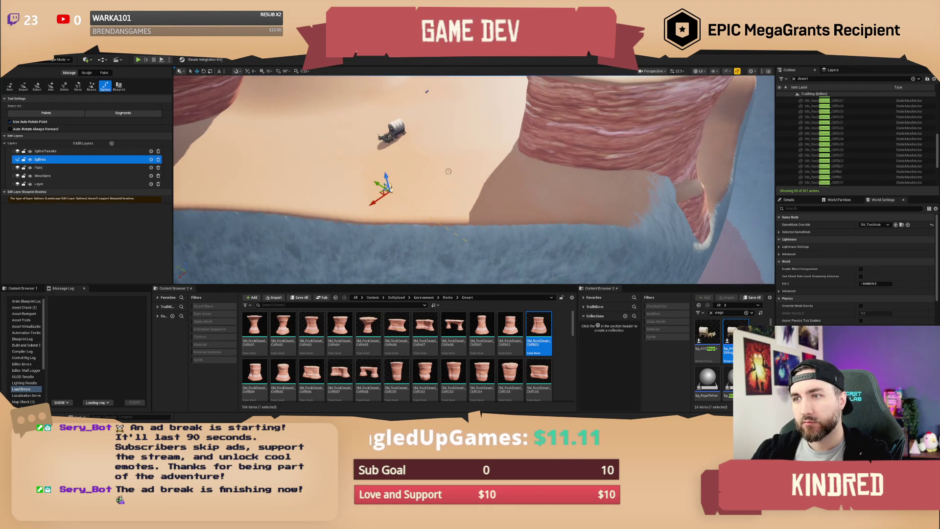
click(432, 184)
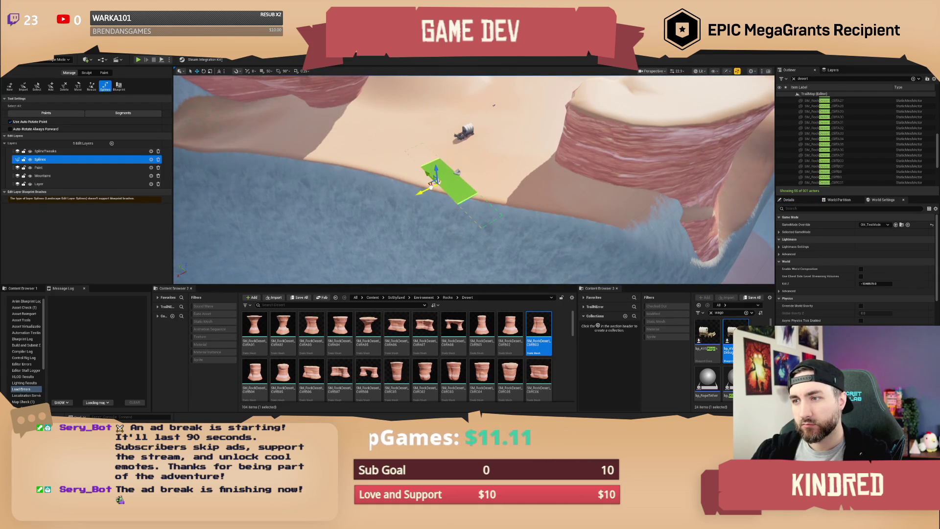
drag(431, 186, 369, 204)
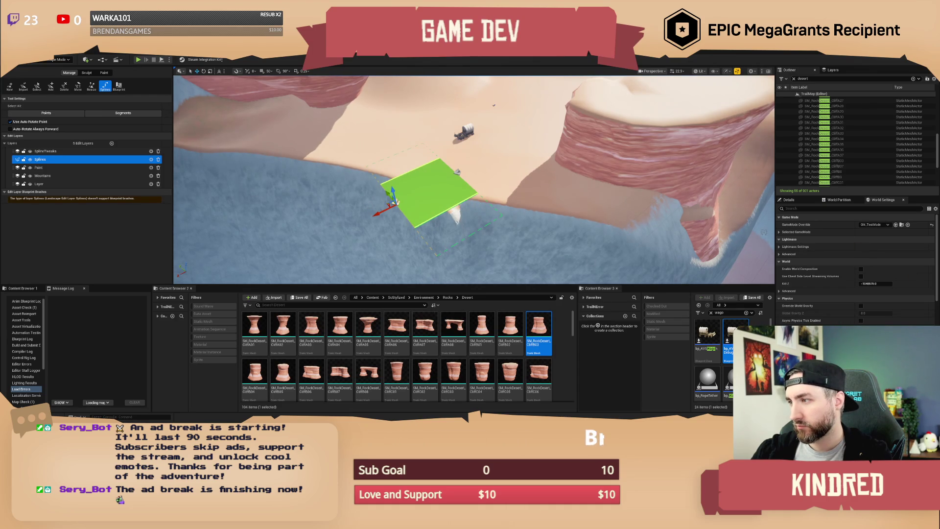
click(789, 200)
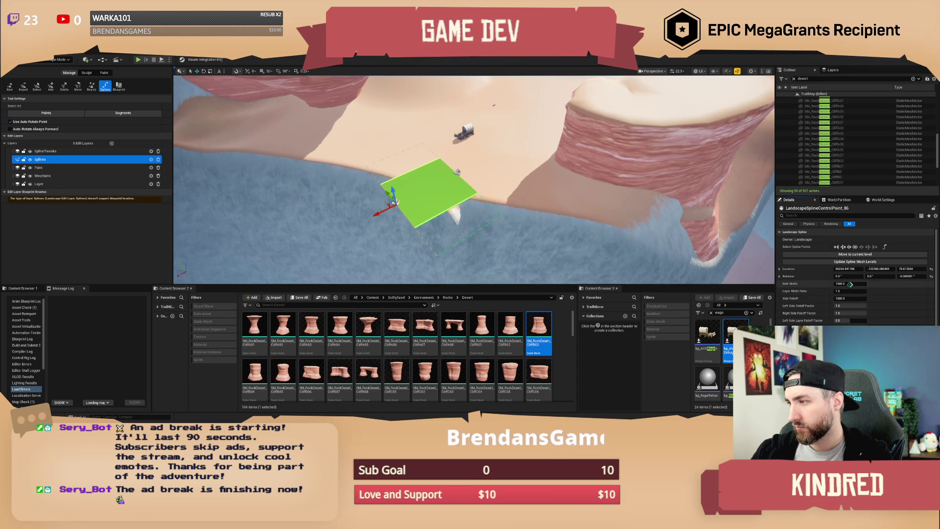
mouse_move(850, 283)
mouse_down()
mouse_move(826, 283)
mouse_move(837, 284)
mouse_up()
- Lower the spline control point and rotate it slightly
key(w)
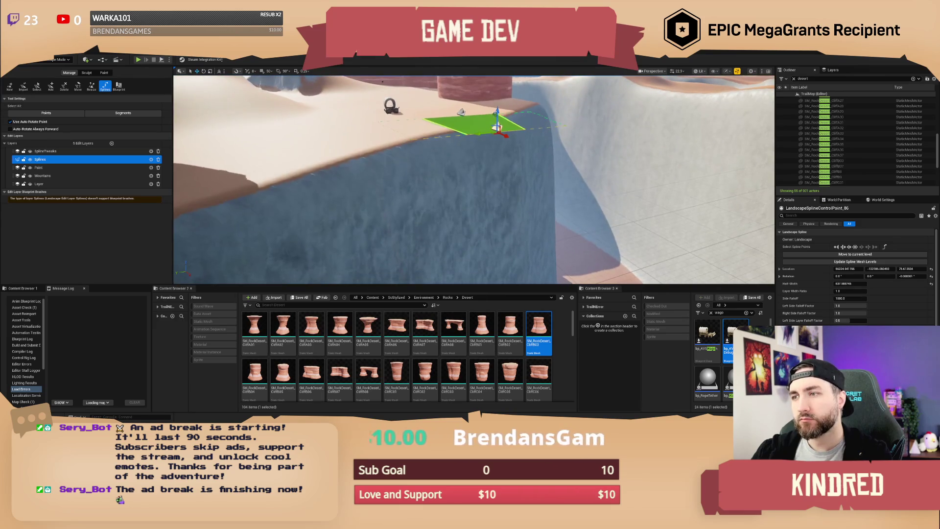
mouse_move(496, 128)
mouse_down()
mouse_move(485, 160)
mouse_move(408, 186)
mouse_move(421, 195)
mouse_move(376, 227)
mouse_up()
key(e)
key(e)
drag(455, 160, 485, 161)
key(w)
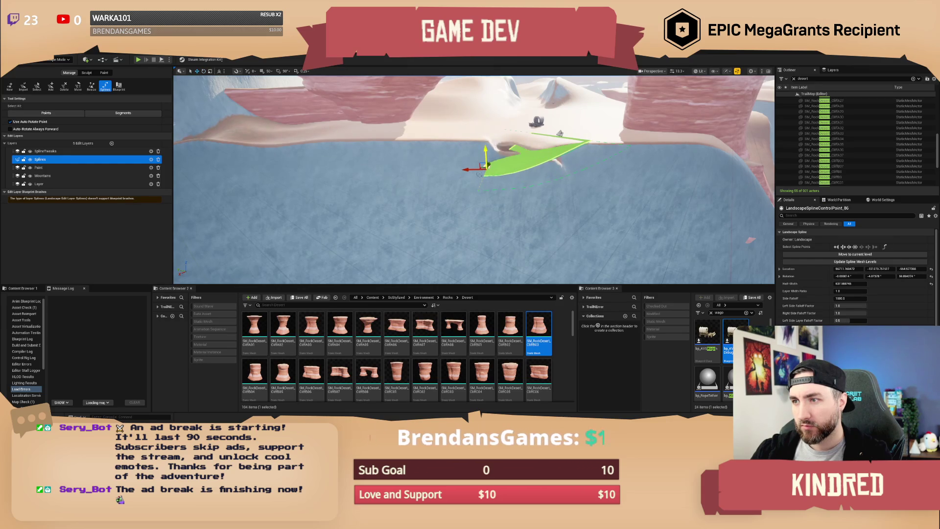
- Add a new spline point downhill, pull it down the slope, and rotate it about -40 then 9.5 degrees
ctrl+click(447, 181)
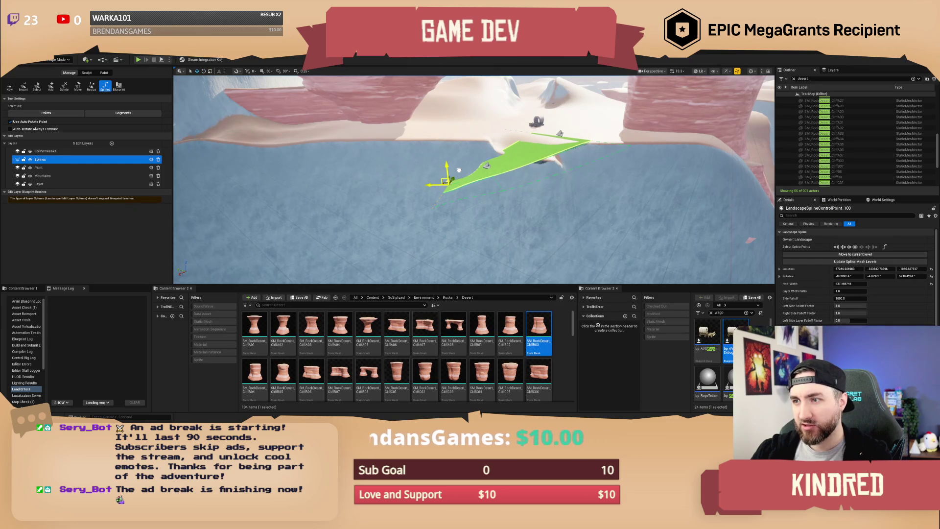
drag(459, 169, 304, 225)
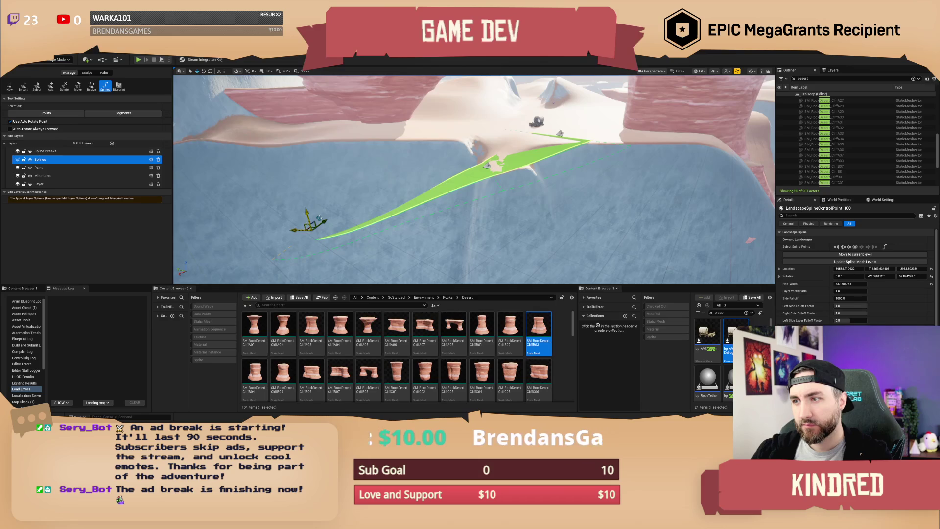
key(e)
key(f)
drag(434, 161, 420, 182)
key(w)
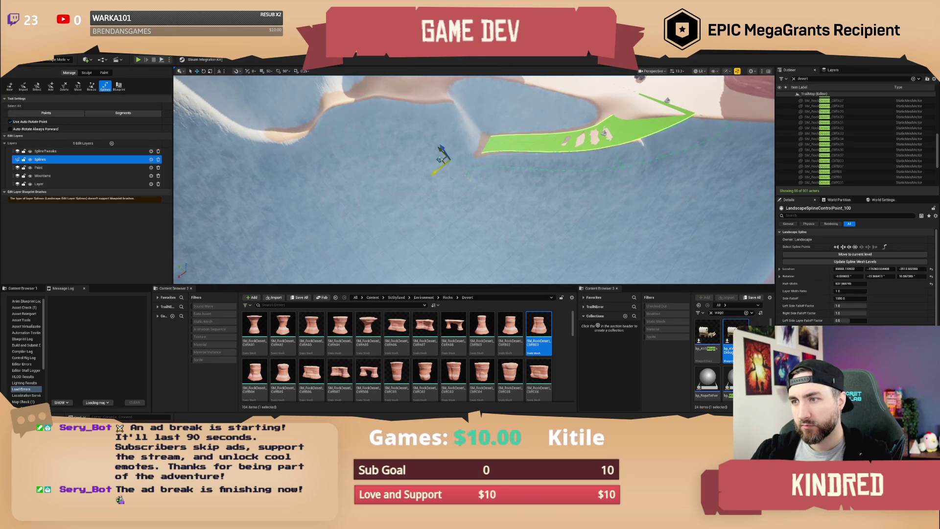
scroll(444, 160, up, 5)
key(e)
mouse_move(443, 162)
mouse_down()
mouse_move(429, 232)
mouse_move(455, 85)
mouse_move(744, 163)
mouse_move(756, 185)
mouse_up()
key(w)
- Rotate the spline end's yaw from -13.04 to -3.32 and fly out to review the road
key(e)
mouse_move(495, 155)
mouse_down()
mouse_move(550, 205)
mouse_move(550, 229)
mouse_move(550, 198)
mouse_move(594, 198)
mouse_up()
key(w)
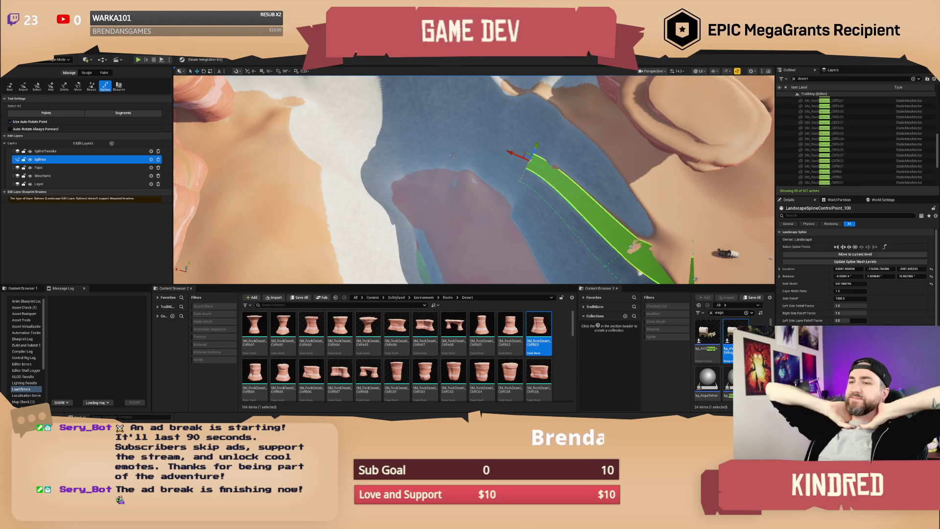
drag(474, 179, 474, 179)
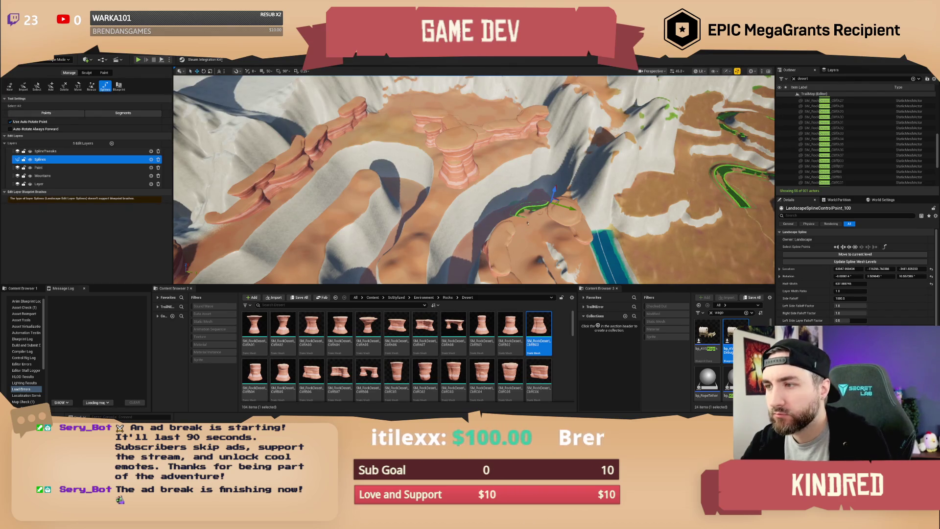
- Add spline point 101 extending the road down the slope and rotate it about -18.9 degrees
key(w)
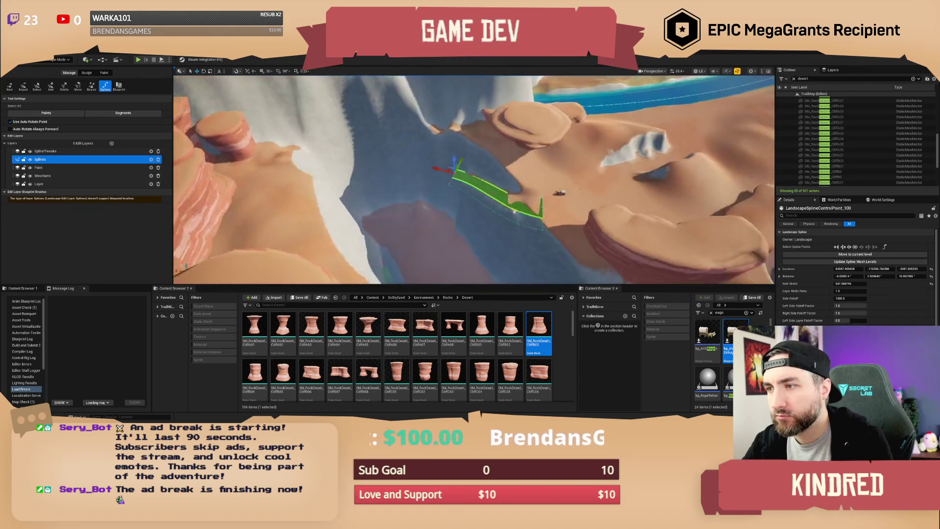
scroll(514, 213, down, 2)
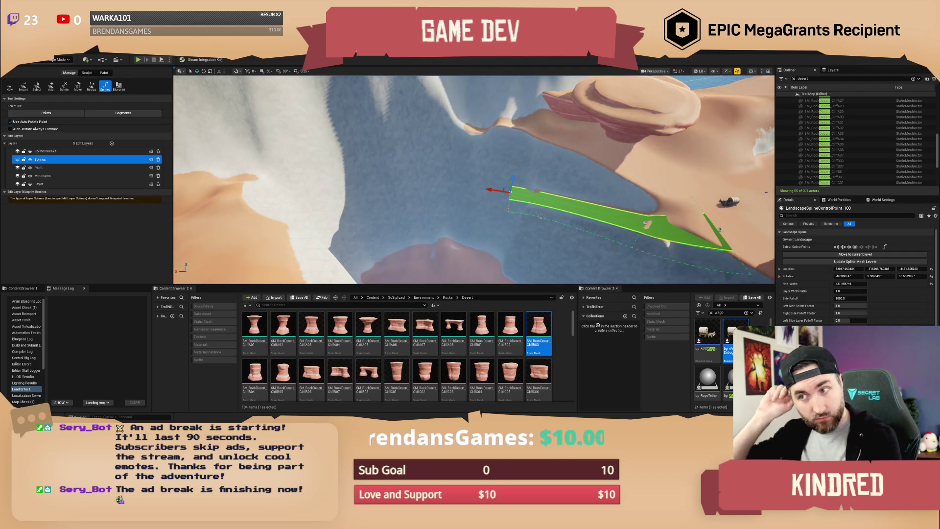
key(f)
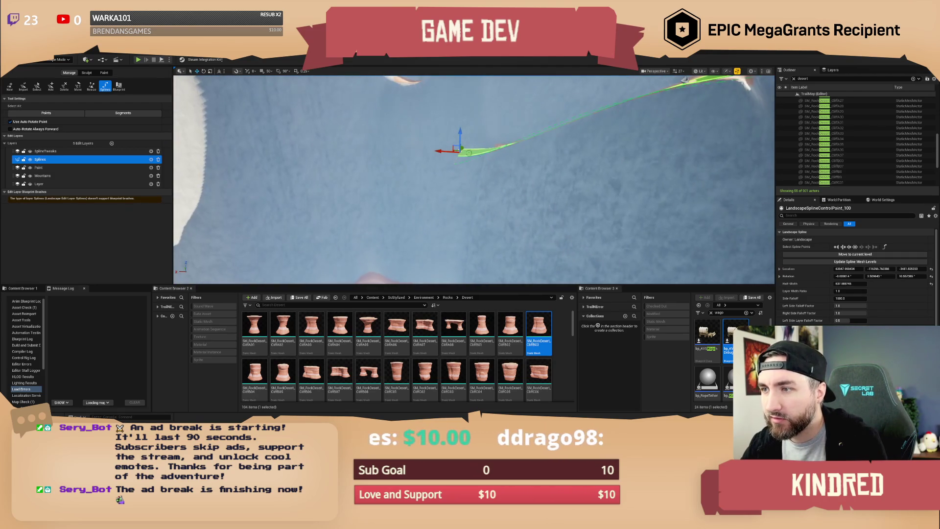
ctrl+click(435, 154)
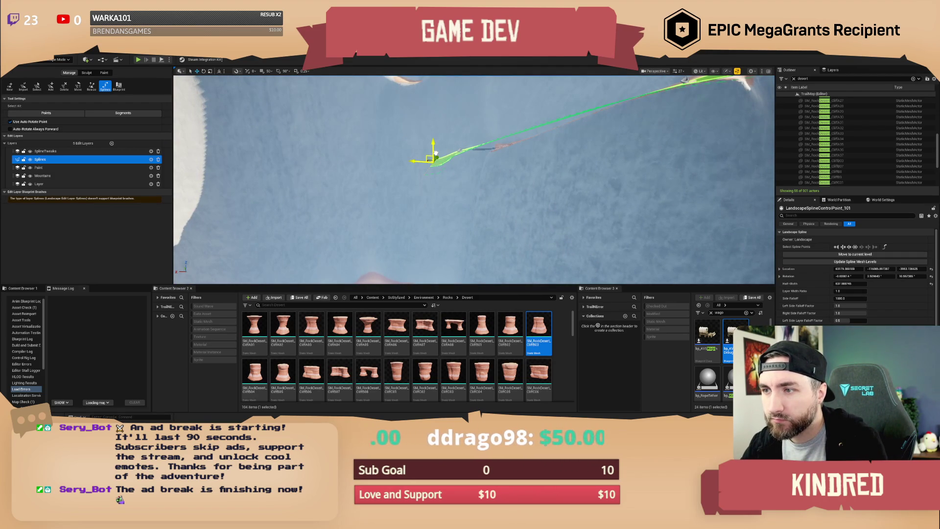
mouse_move(435, 153)
mouse_down()
mouse_move(314, 220)
mouse_move(337, 216)
mouse_up()
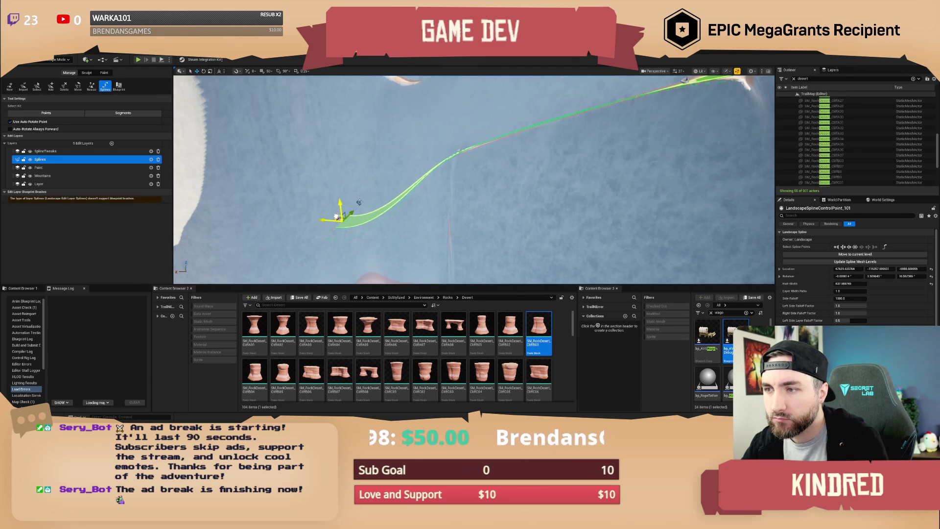
key(f)
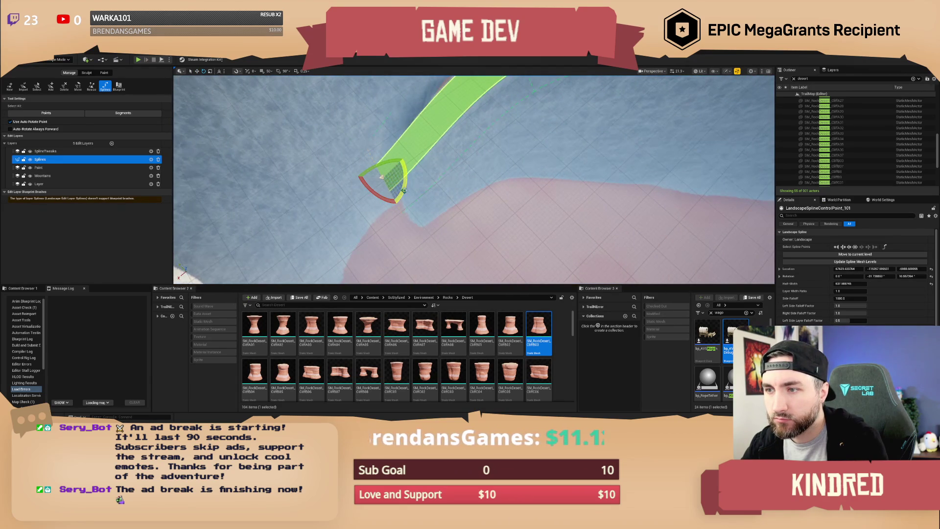
mouse_move(427, 171)
mouse_down()
mouse_move(422, 184)
mouse_move(350, 158)
mouse_move(359, 160)
mouse_up()
- Level point 101, raise it on Z, and turn it about -13 degrees
scroll(359, 160, down, 3)
scroll(359, 161, up, 3)
key(e)
mouse_move(519, 179)
mouse_down()
mouse_move(509, 188)
mouse_move(521, 184)
mouse_move(522, 197)
mouse_move(500, 167)
mouse_up()
key(w)
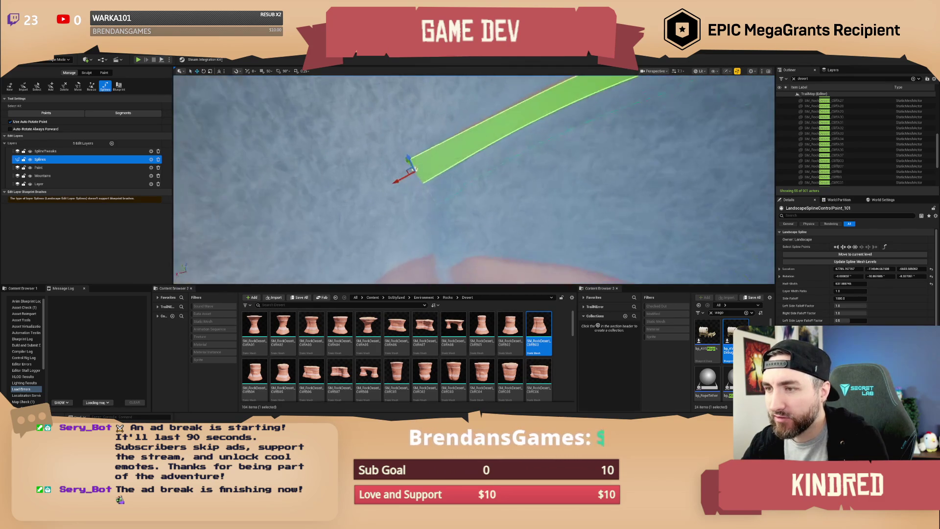
key(e)
drag(418, 194, 429, 191)
key(w)
- Add point 102 beside the end and move it lower to curl the spline into a turn
ctrl+click(414, 177)
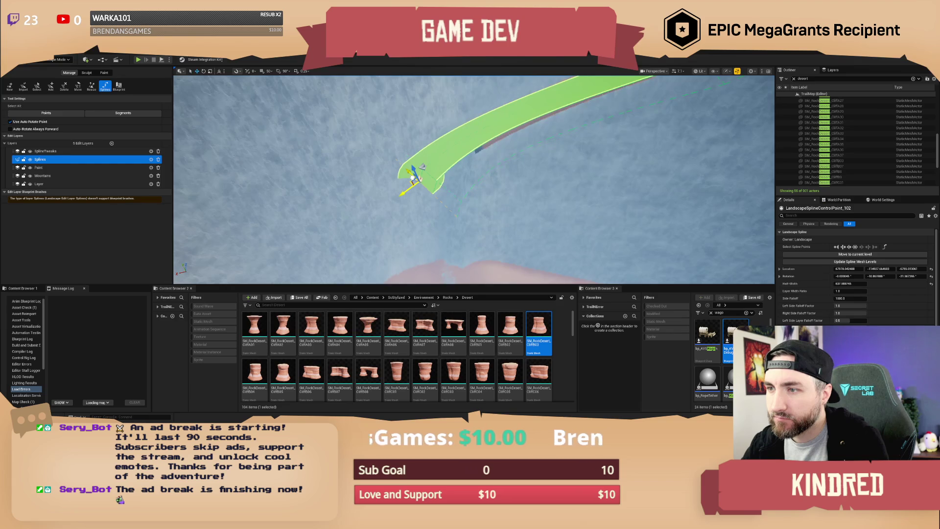
mouse_move(412, 175)
mouse_down()
mouse_move(417, 207)
mouse_move(448, 223)
mouse_move(470, 204)
mouse_move(442, 205)
mouse_move(479, 203)
mouse_move(513, 218)
mouse_move(606, 202)
mouse_move(558, 202)
mouse_up()
key(e)
key(w)
key(e)
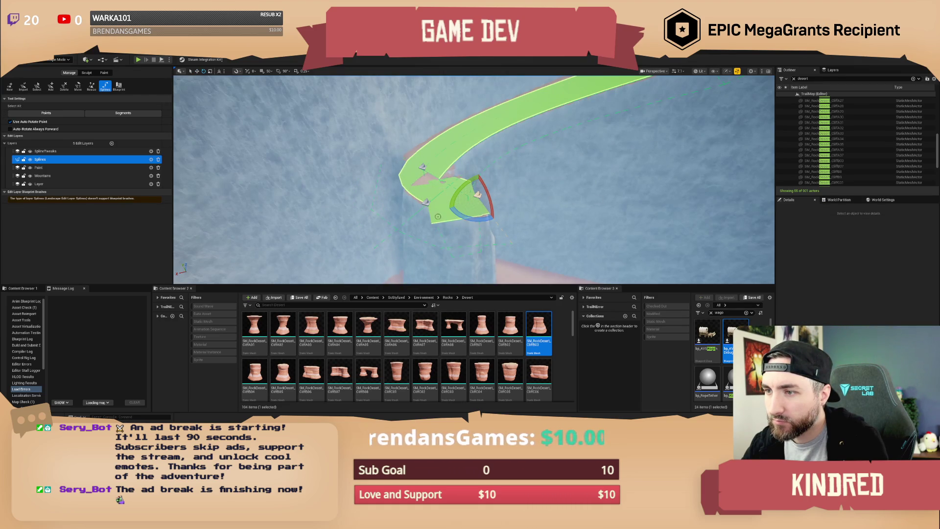
- Rotate the lower-left spline point to about 32 degrees, then delete it and its segment
key(w)
scroll(521, 219, up, 5)
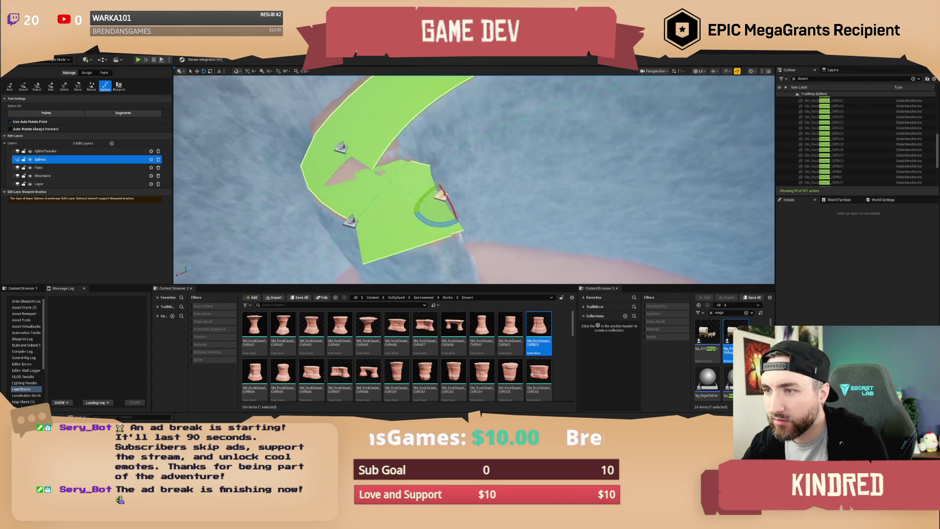
click(349, 221)
key(e)
mouse_move(367, 247)
mouse_down()
mouse_move(379, 235)
mouse_move(346, 235)
mouse_move(377, 256)
mouse_move(514, 237)
mouse_move(562, 194)
mouse_move(600, 198)
mouse_up()
key(w)
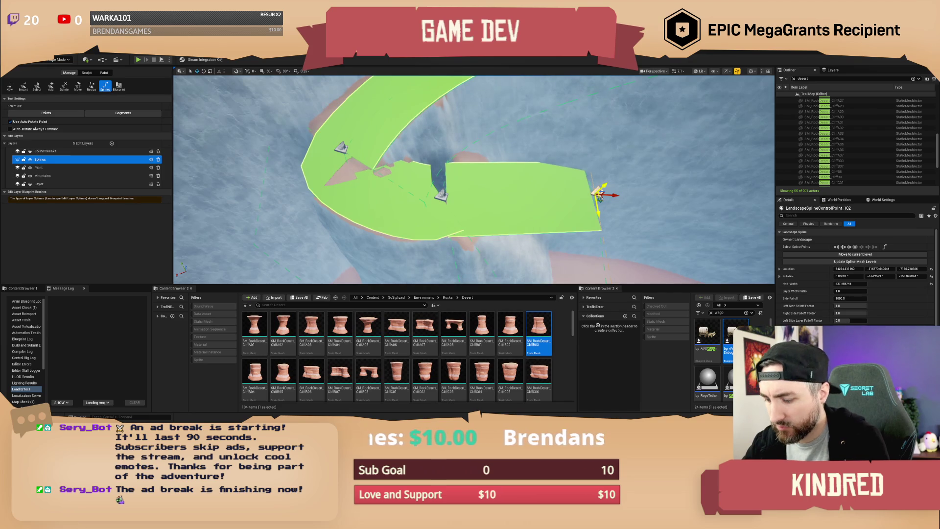
key(Delete)
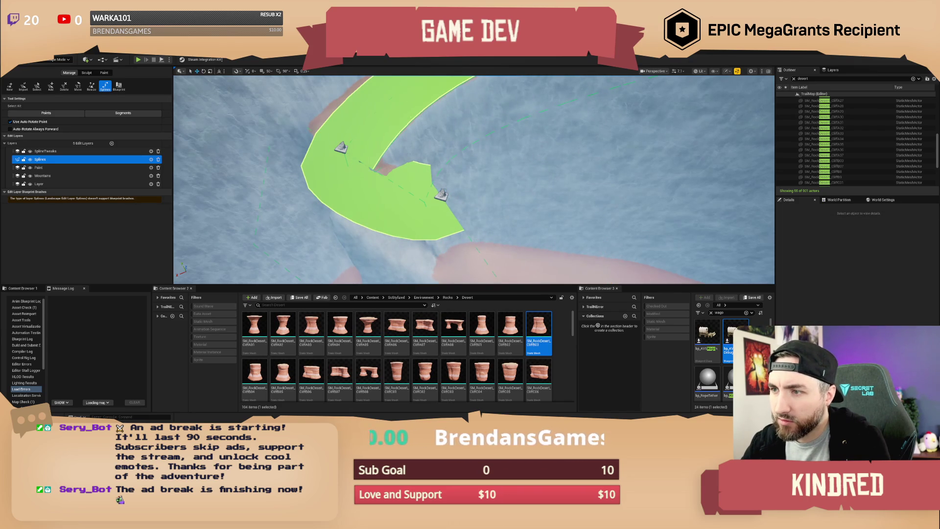
- Add end point 104 to lengthen the road and turn point 103 to angle the curve
click(441, 194)
ctrl+click(471, 197)
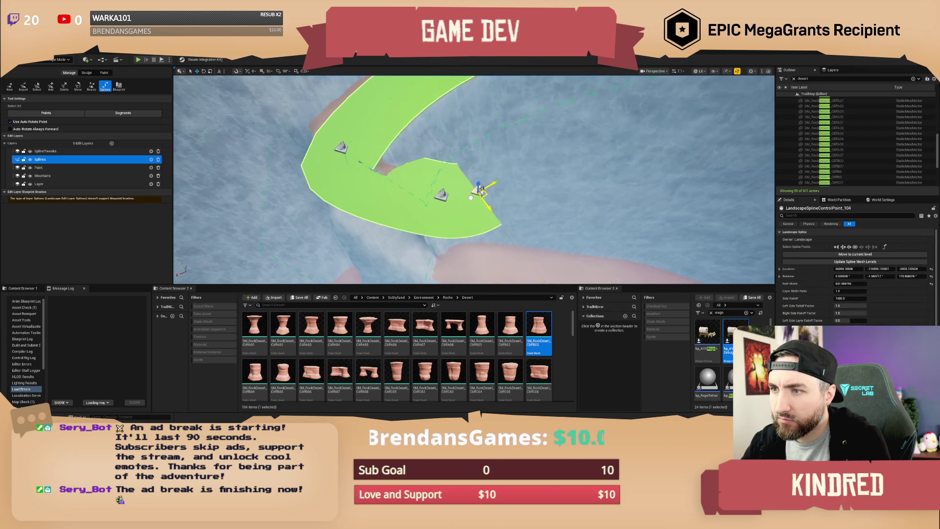
mouse_move(470, 197)
mouse_down()
mouse_move(687, 185)
mouse_move(637, 198)
mouse_move(503, 193)
mouse_up()
key(e)
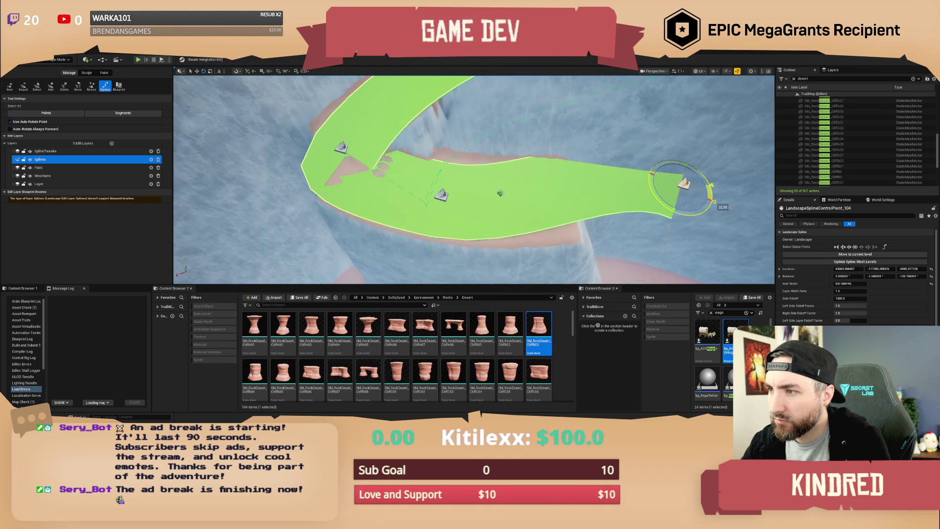
click(441, 195)
mouse_move(456, 223)
mouse_down()
mouse_move(479, 221)
mouse_move(404, 202)
mouse_up()
key(w)
mouse_move(555, 195)
mouse_down()
mouse_move(436, 202)
mouse_move(464, 161)
mouse_up()
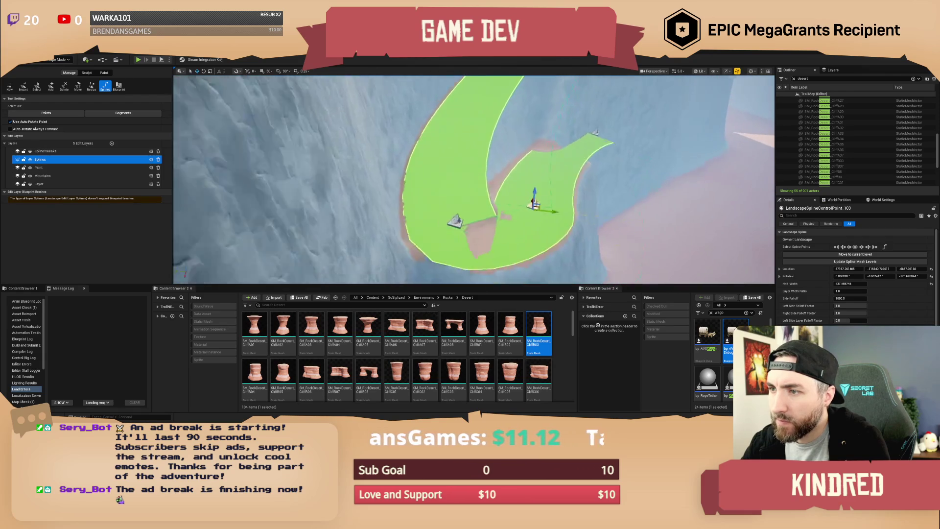
- Lower the road's end point over the pink rock cliff and frame it
scroll(473, 179, down, 3)
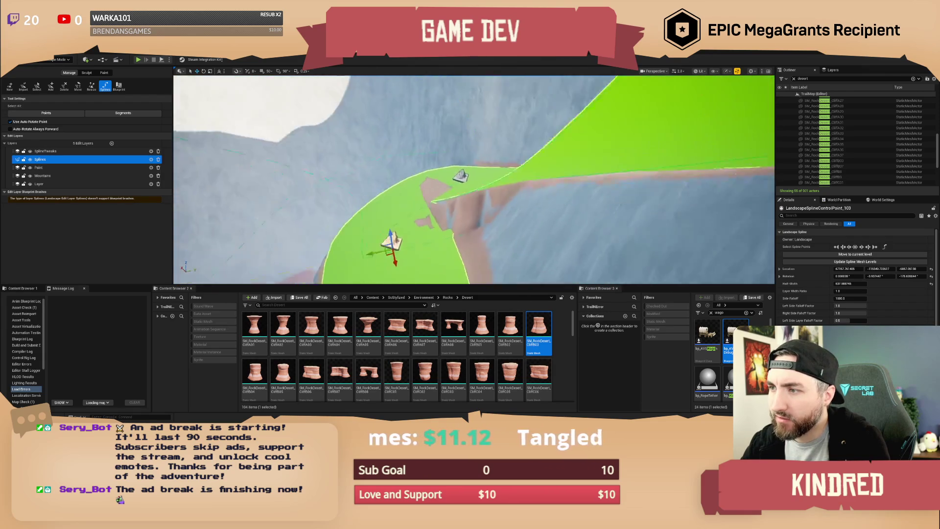
mouse_move(474, 179)
mouse_down()
mouse_move(411, 208)
mouse_move(532, 146)
mouse_move(473, 151)
mouse_up()
scroll(474, 179, up, 2)
scroll(473, 179, up, 3)
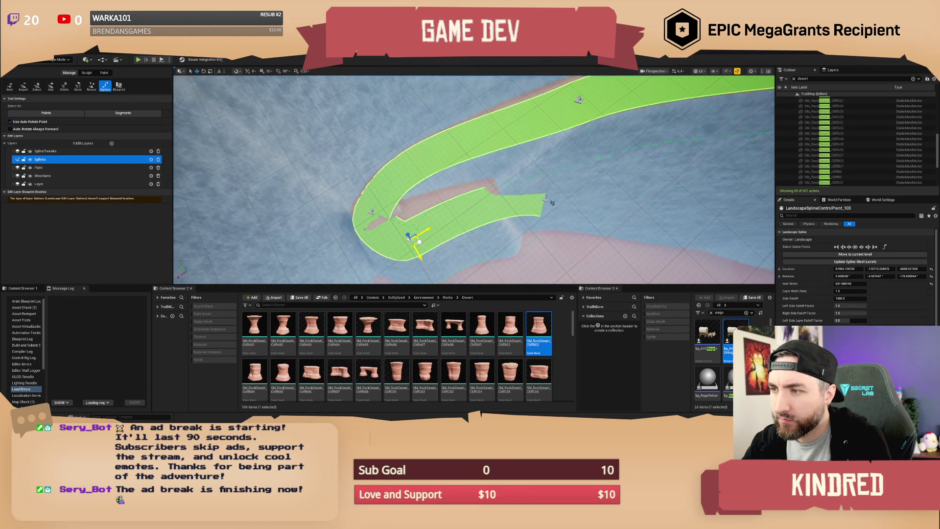
drag(549, 208, 552, 226)
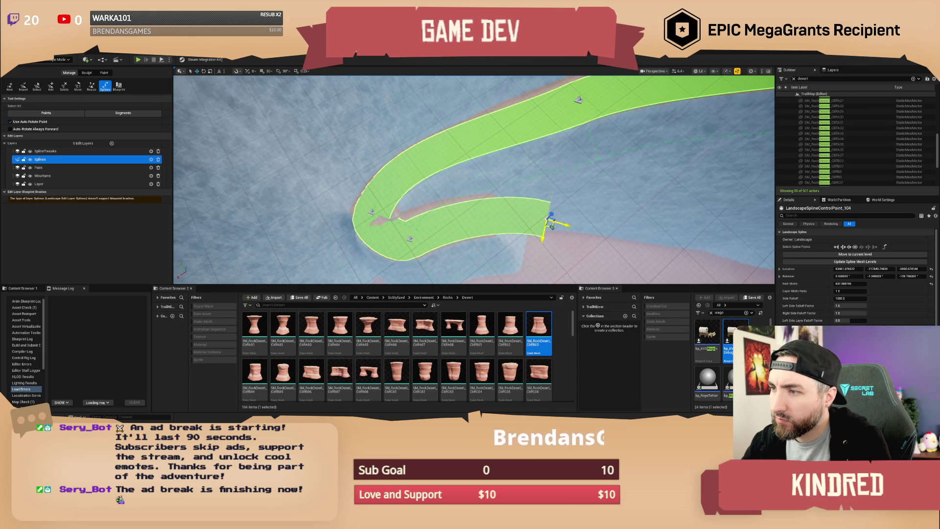
scroll(474, 179, up, 5)
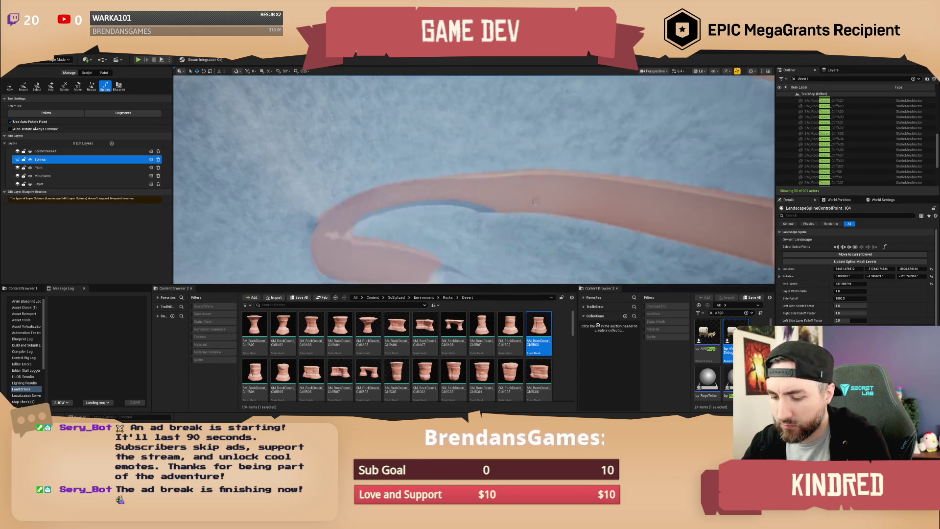
key(f)
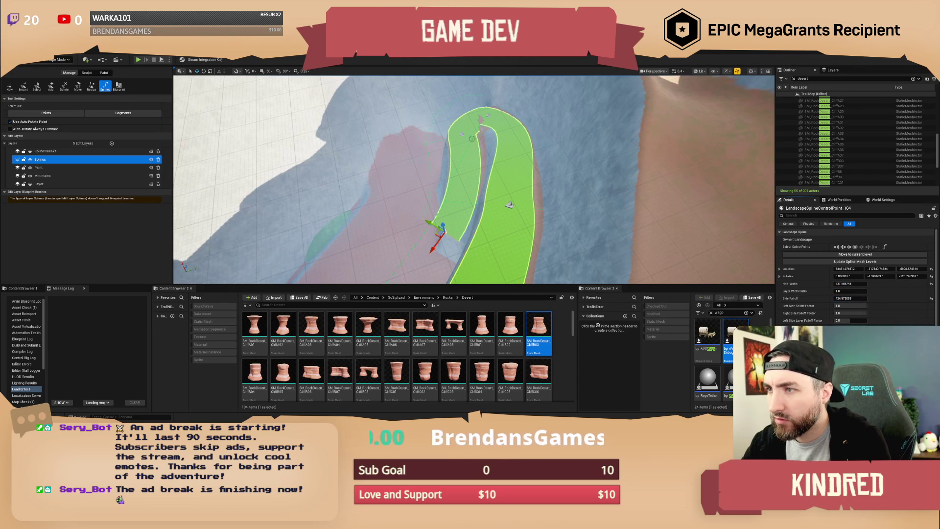
- Move point 103 right, then add point 104 and shift it up-right to reshape the road end
click(462, 135)
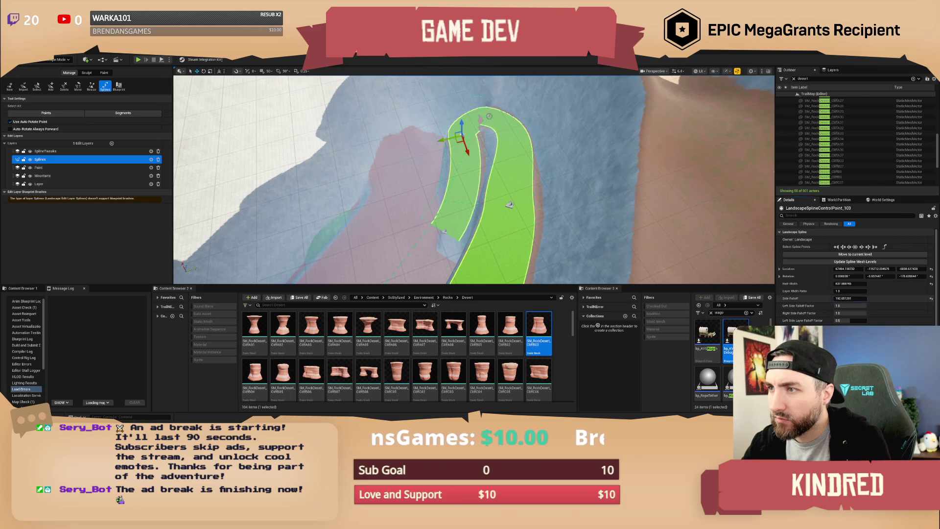
click(488, 116)
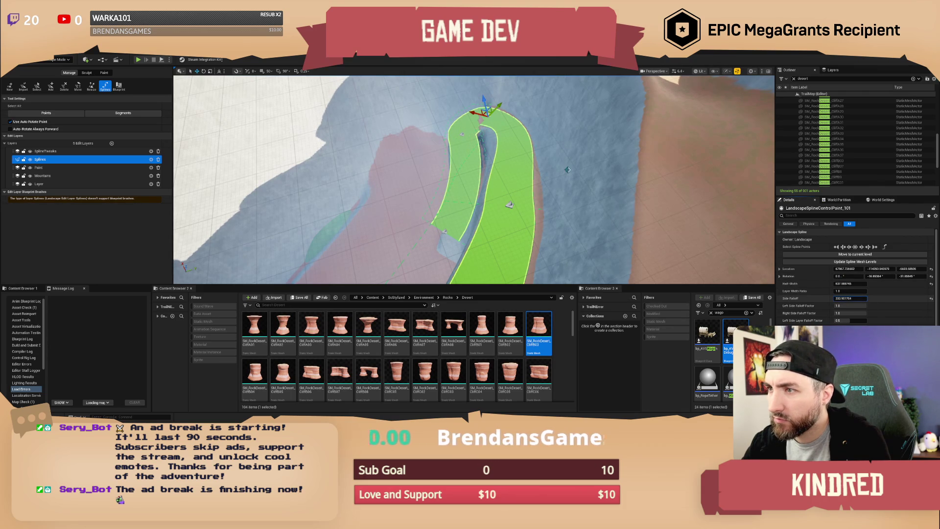
drag(547, 173, 504, 122)
click(442, 146)
mouse_move(438, 154)
mouse_down()
mouse_move(447, 156)
mouse_move(444, 147)
mouse_up()
ctrl+click(494, 188)
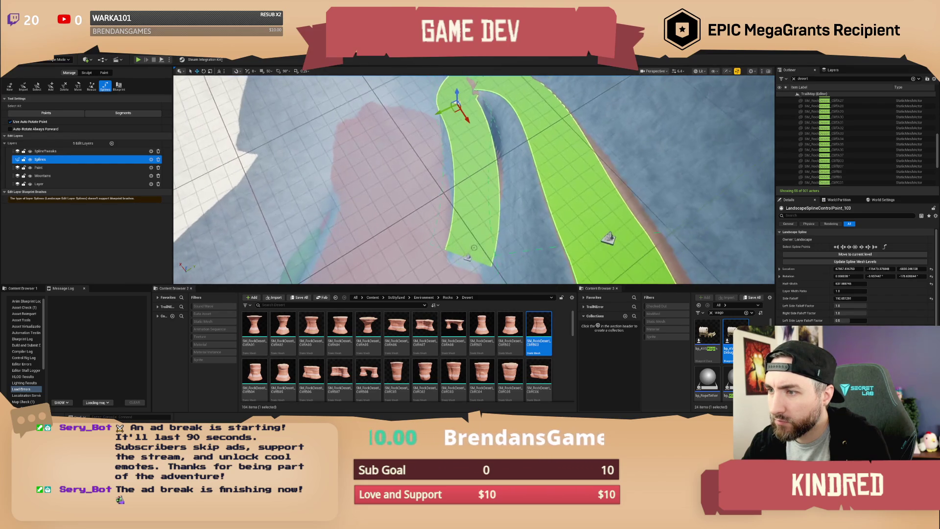
drag(466, 256, 467, 253)
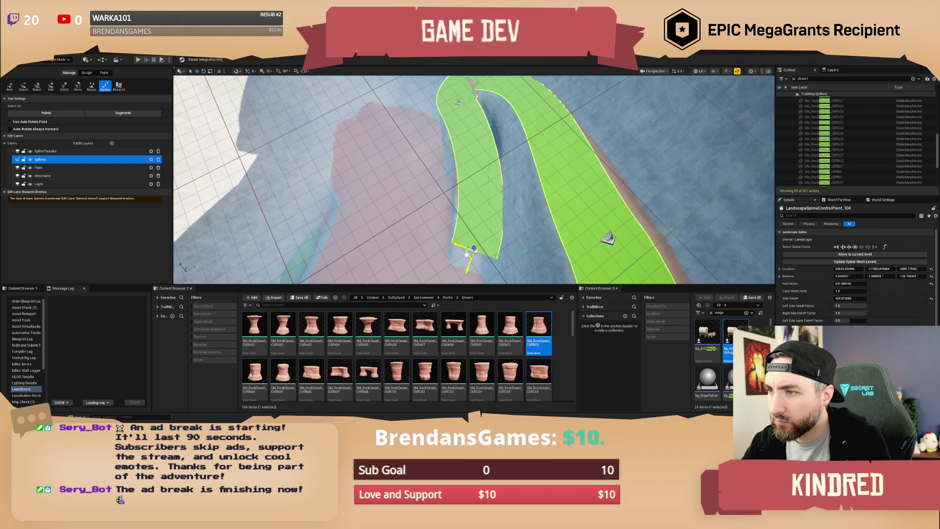
- Select the left road segment, bring the view close to the road, and select end point 104
key(e)
click(484, 195)
scroll(596, 205, down, 3)
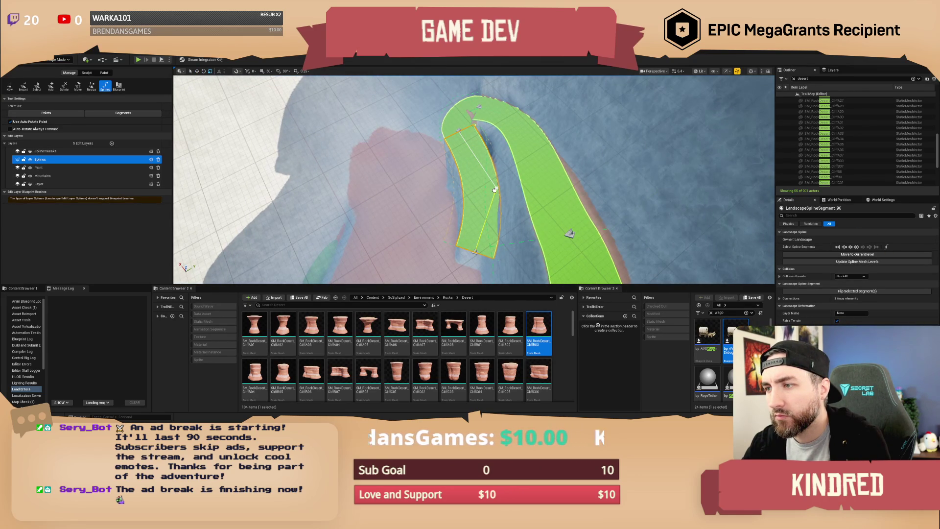
drag(569, 233, 570, 234)
drag(491, 186, 491, 186)
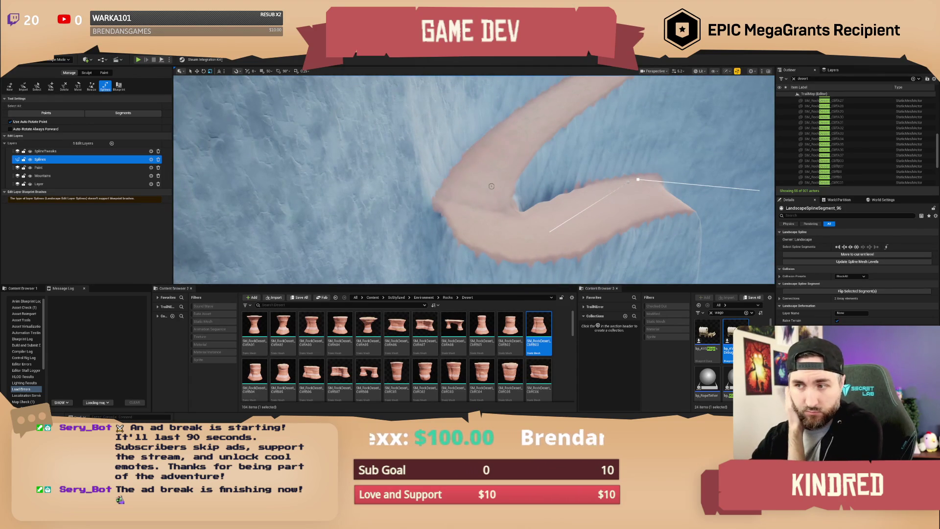
drag(499, 190, 500, 190)
drag(613, 187, 612, 187)
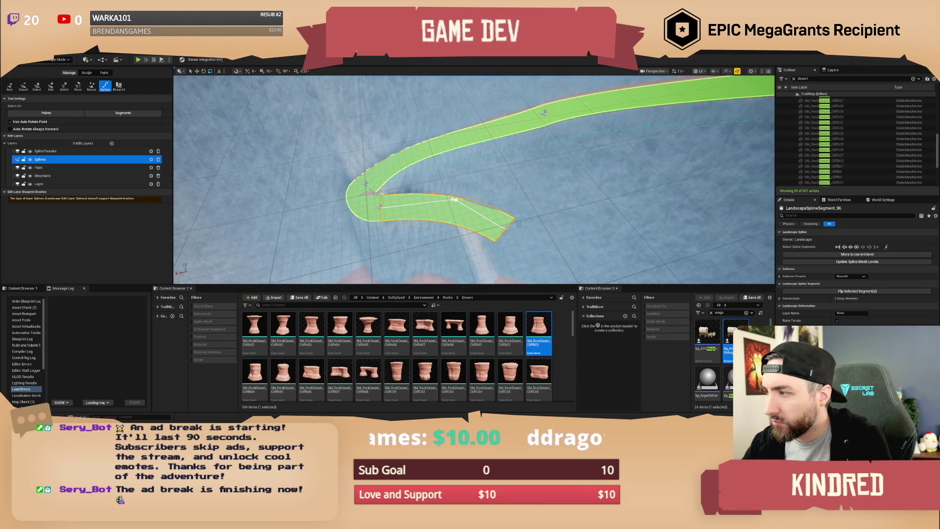
click(504, 227)
drag(520, 207, 520, 207)
- Add end point 105 down-right and rotate point 104 to swing the right segment
ctrl+click(504, 170)
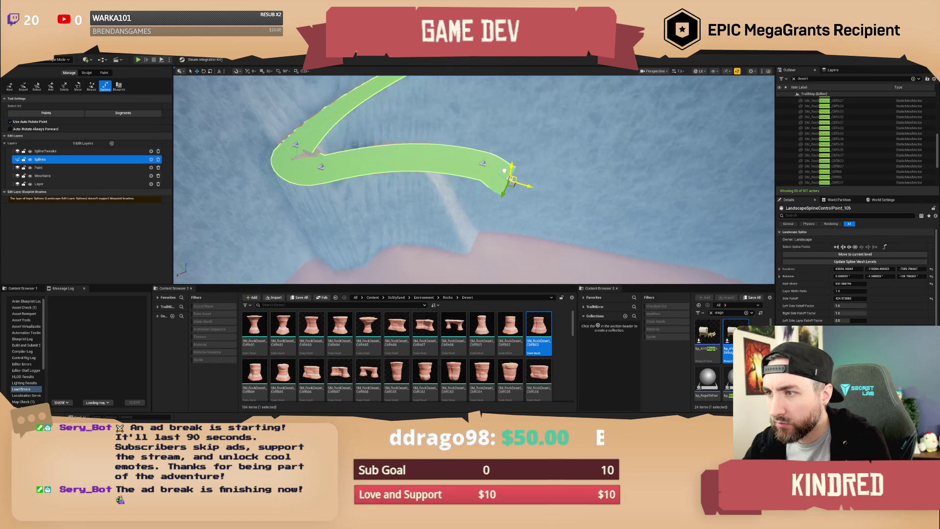
drag(504, 171, 660, 252)
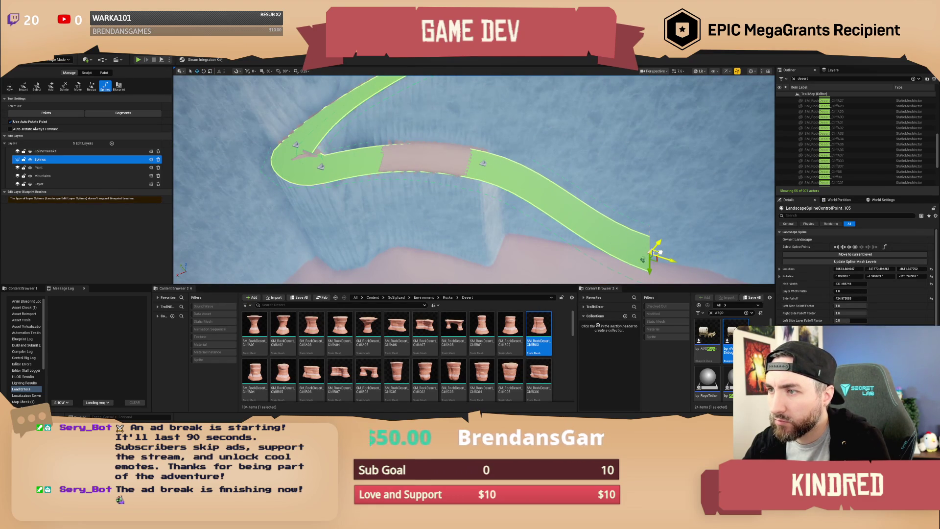
click(482, 162)
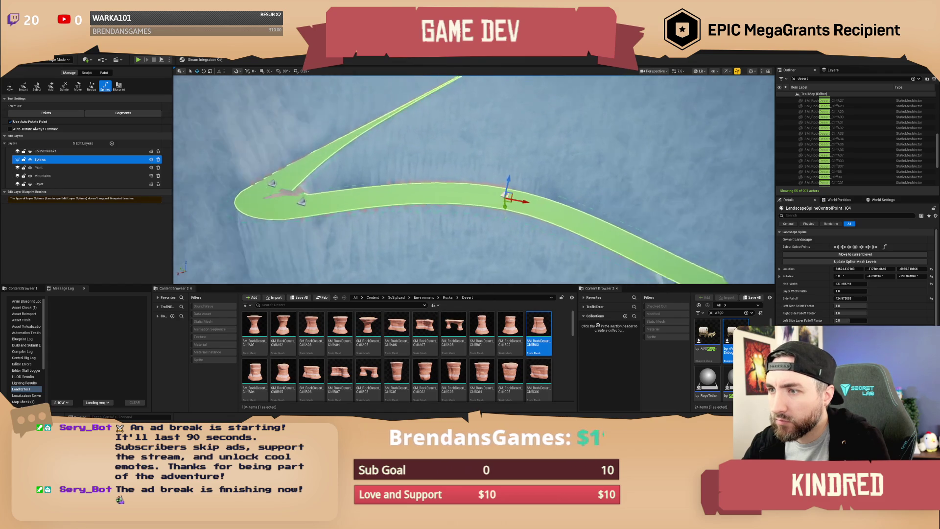
mouse_move(475, 147)
mouse_down()
mouse_move(486, 157)
mouse_move(507, 149)
mouse_up()
mouse_move(519, 177)
mouse_down()
mouse_move(466, 165)
mouse_move(459, 176)
mouse_move(450, 137)
mouse_up()
- Move and rotate end point 105 to bend the road back, then add point 106 to the left
click(473, 242)
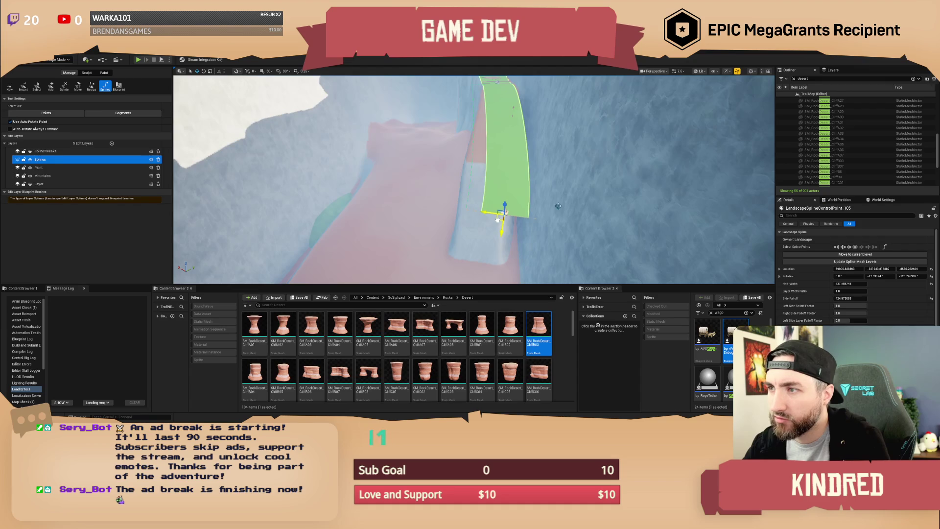
drag(470, 177, 458, 178)
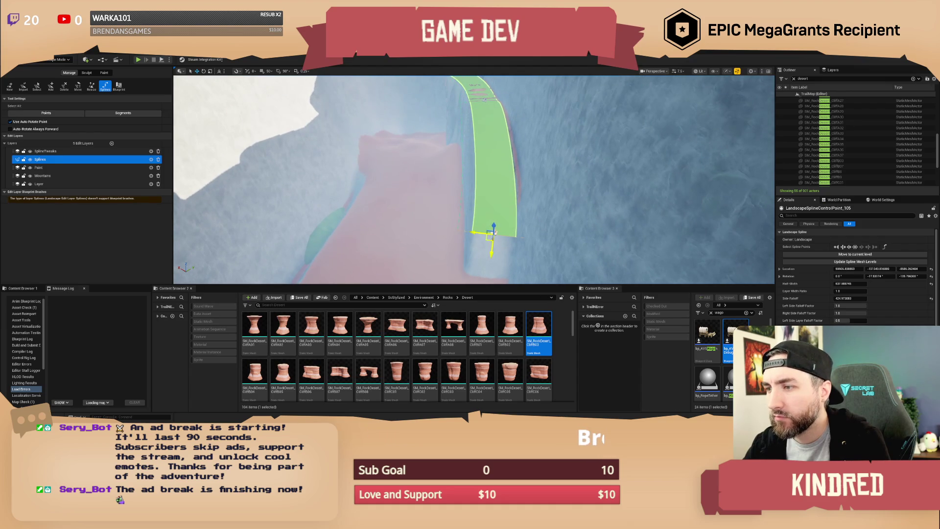
mouse_move(491, 238)
mouse_down()
mouse_move(443, 252)
mouse_move(545, 229)
mouse_up()
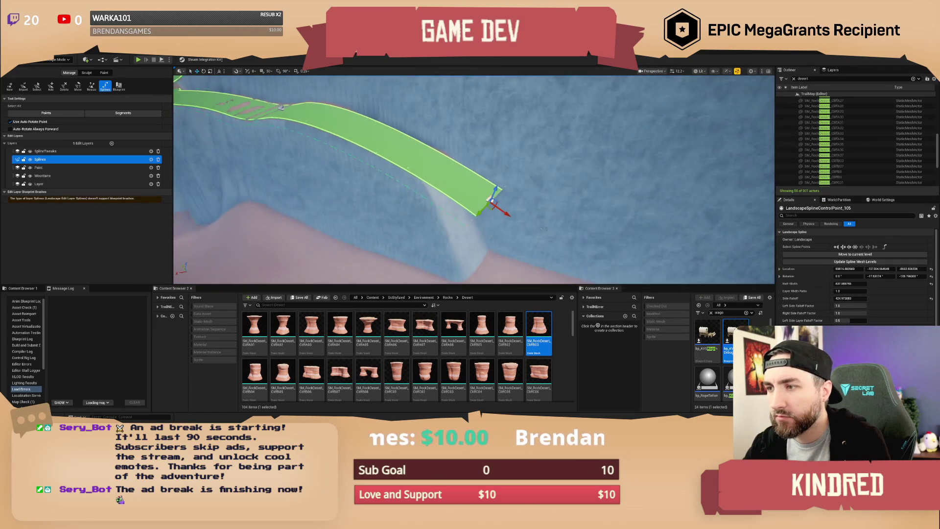
mouse_move(492, 207)
mouse_down()
mouse_move(497, 243)
mouse_move(478, 263)
mouse_move(429, 259)
mouse_up()
key(e)
mouse_move(467, 234)
mouse_down()
mouse_move(513, 229)
mouse_move(455, 201)
mouse_up()
key(w)
mouse_move(552, 174)
mouse_down()
mouse_move(503, 197)
mouse_move(534, 179)
mouse_move(540, 207)
mouse_move(480, 205)
mouse_move(477, 216)
mouse_move(386, 195)
mouse_up()
ctrl+click(546, 209)
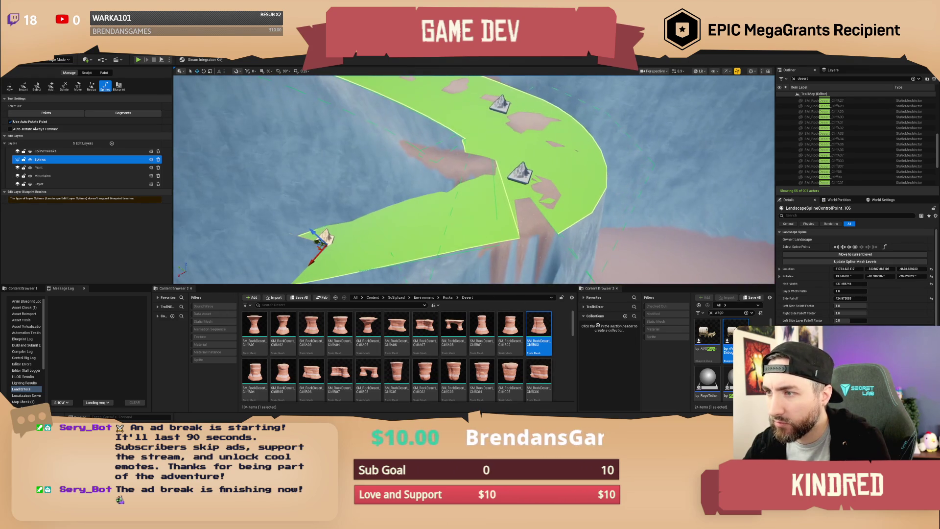
- Rotate and nudge lower-left point 106 into place, then Alt-drag to create point 108
click(849, 247)
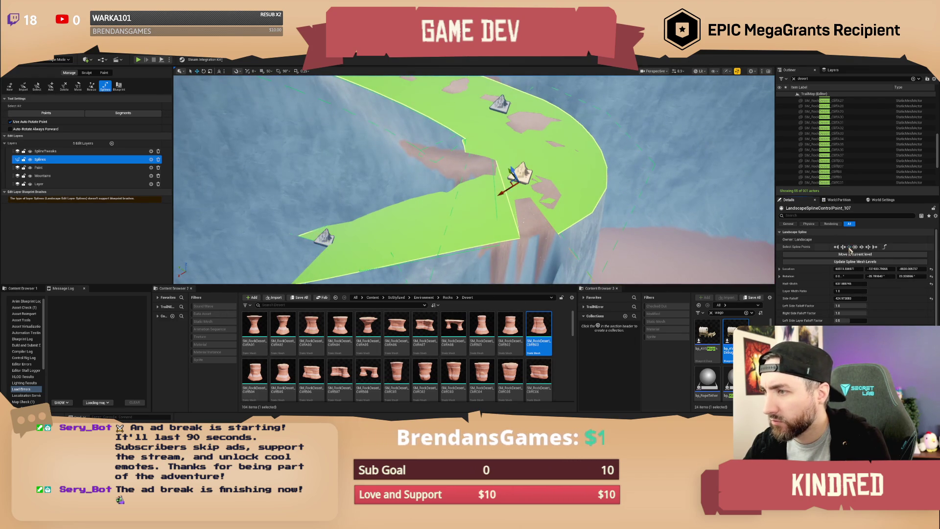
click(874, 247)
click(861, 247)
click(862, 247)
key(f)
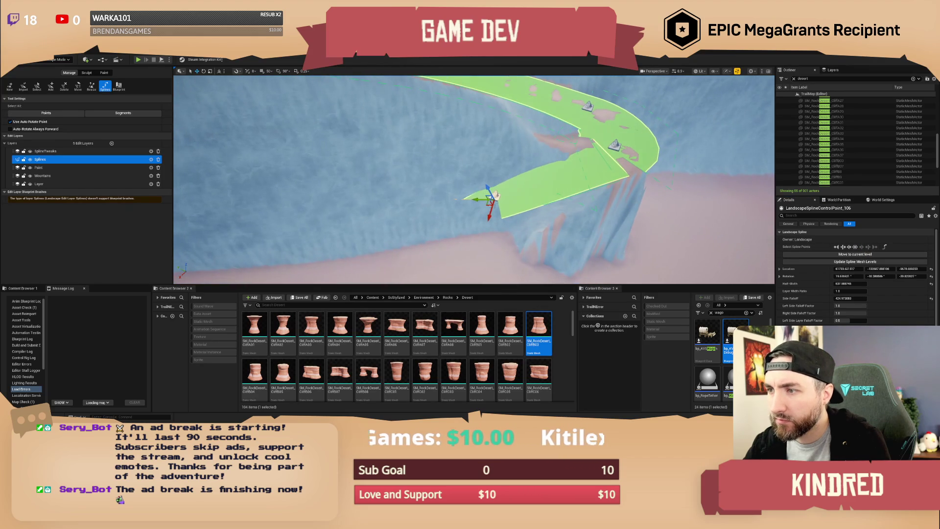
key(e)
mouse_move(501, 219)
mouse_down()
mouse_move(481, 237)
mouse_move(434, 238)
mouse_up()
key(w)
mouse_move(476, 214)
mouse_down()
mouse_move(429, 223)
mouse_move(515, 210)
mouse_move(507, 175)
mouse_move(490, 198)
mouse_up()
key(e)
key(w)
mouse_move(572, 191)
alt+mouse_down()
mouse_move(431, 208)
mouse_move(429, 188)
mouse_move(485, 210)
mouse_move(491, 266)
alt+mouse_up()
- Rotate and reposition point 105 so the road forms a U-shaped curve
click(503, 170)
drag(494, 166, 496, 170)
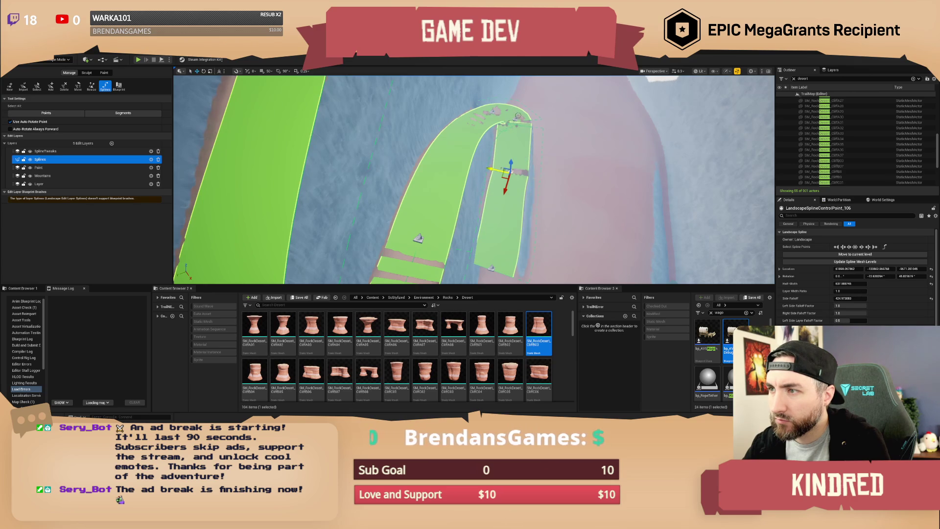
click(419, 238)
key(f)
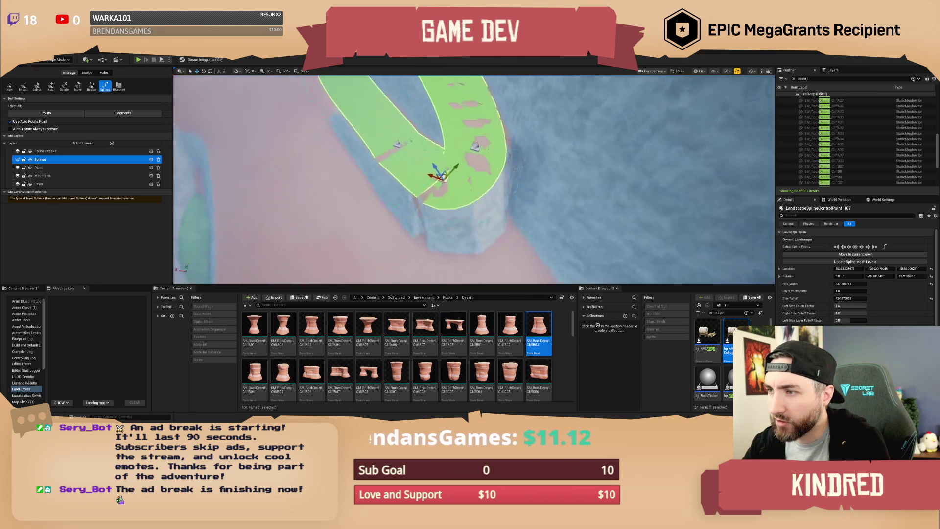
click(475, 146)
key(f)
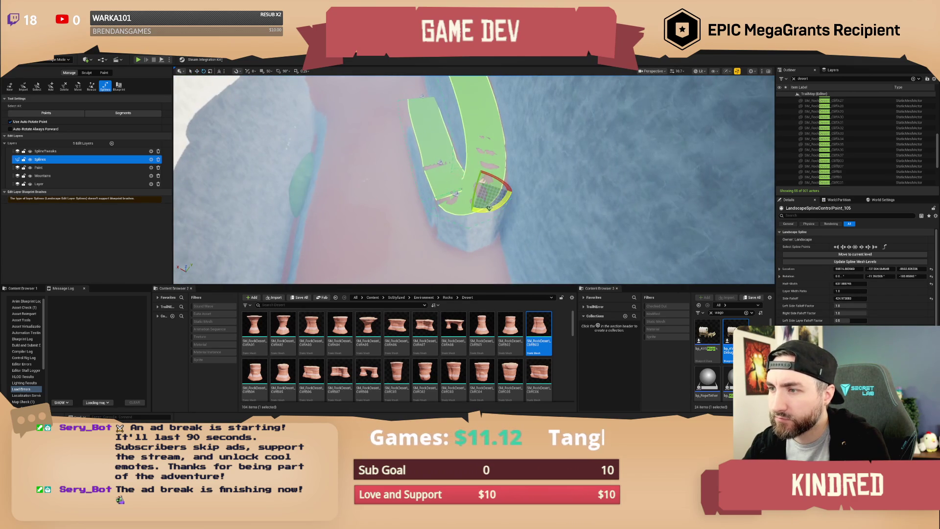
key(e)
drag(499, 209, 473, 181)
key(w)
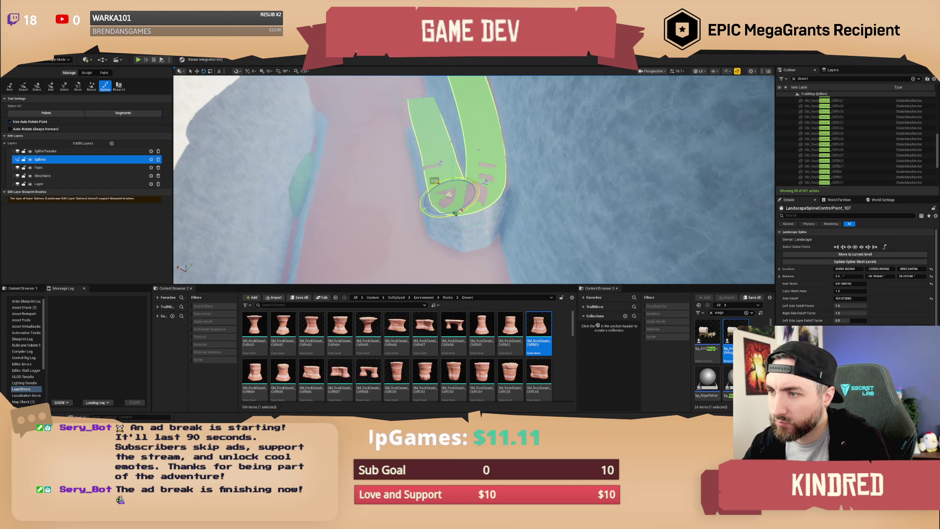
drag(490, 207, 495, 209)
- Move point 108 left and down, rotate it slightly, and settle it along the cliff
drag(474, 180, 516, 150)
scroll(506, 157, down, 3)
drag(566, 175, 566, 175)
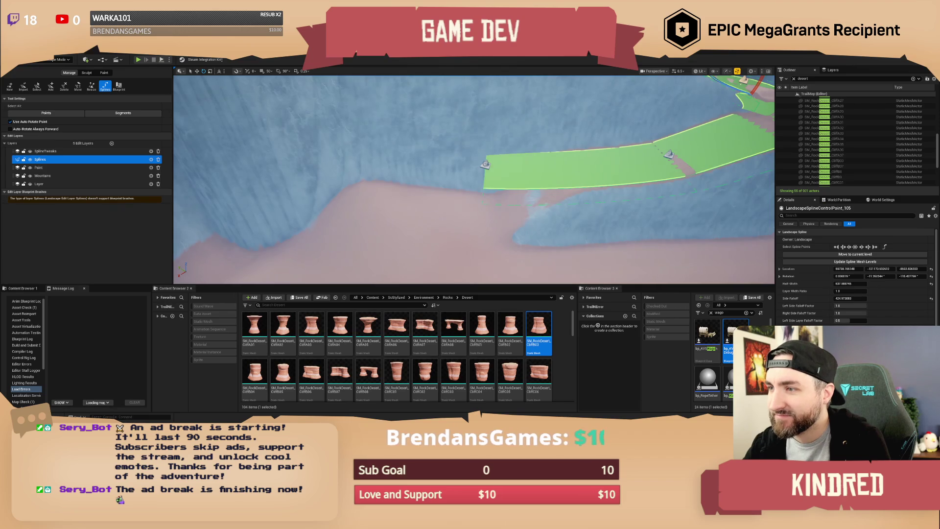
click(486, 163)
mouse_move(481, 162)
mouse_down()
mouse_move(439, 189)
mouse_move(420, 187)
mouse_up()
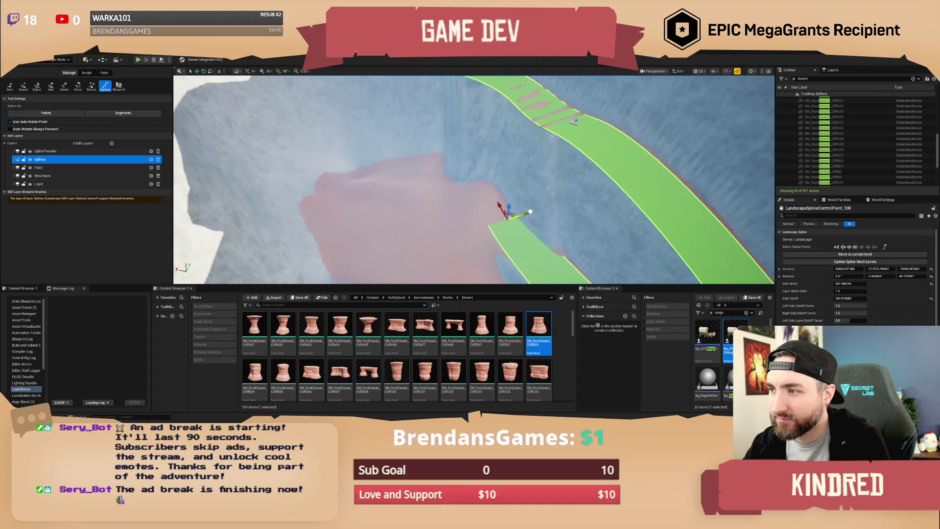
key(e)
mouse_move(519, 242)
mouse_down()
mouse_move(496, 243)
mouse_move(514, 248)
mouse_up()
key(w)
drag(508, 216, 510, 214)
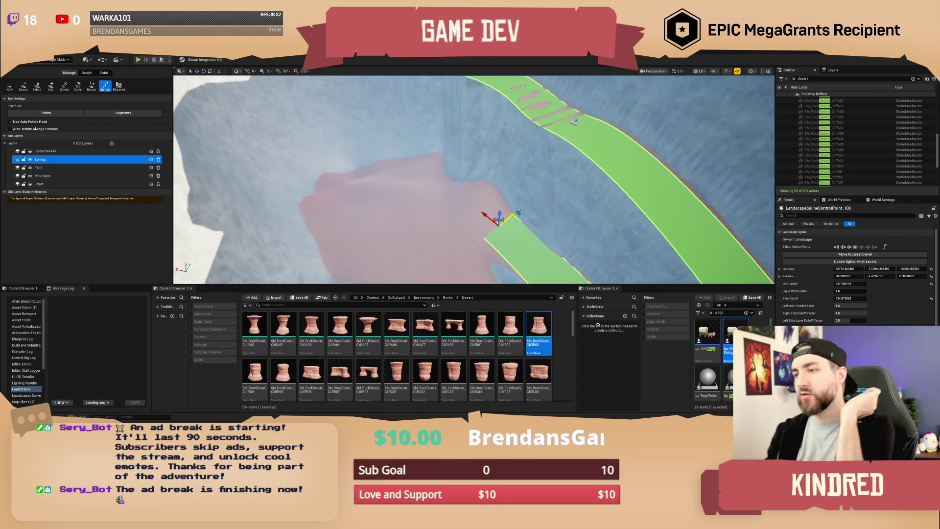
mouse_move(511, 214)
mouse_down()
mouse_move(501, 176)
mouse_move(507, 186)
mouse_up()
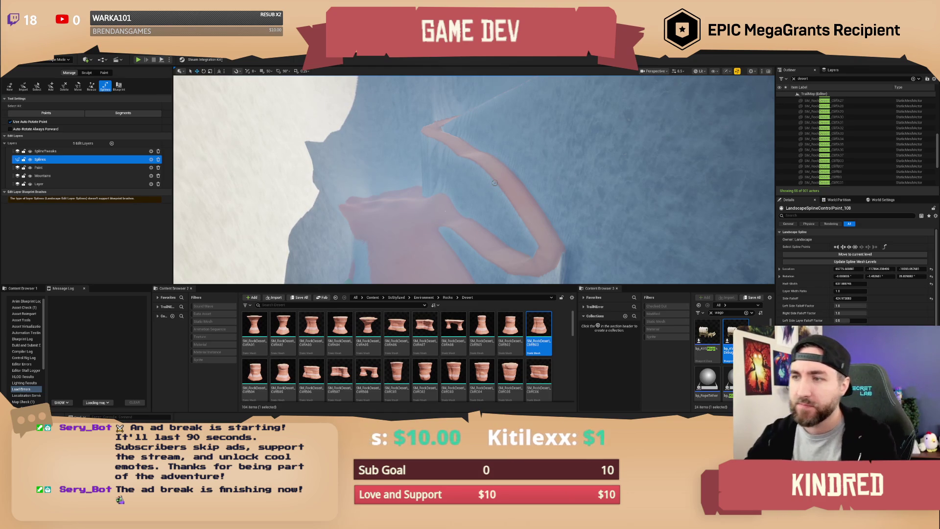
- Show the landscape splines, then move and rotate a road control point to reshape the road
scroll(494, 182, down, 10)
scroll(474, 179, up, 2)
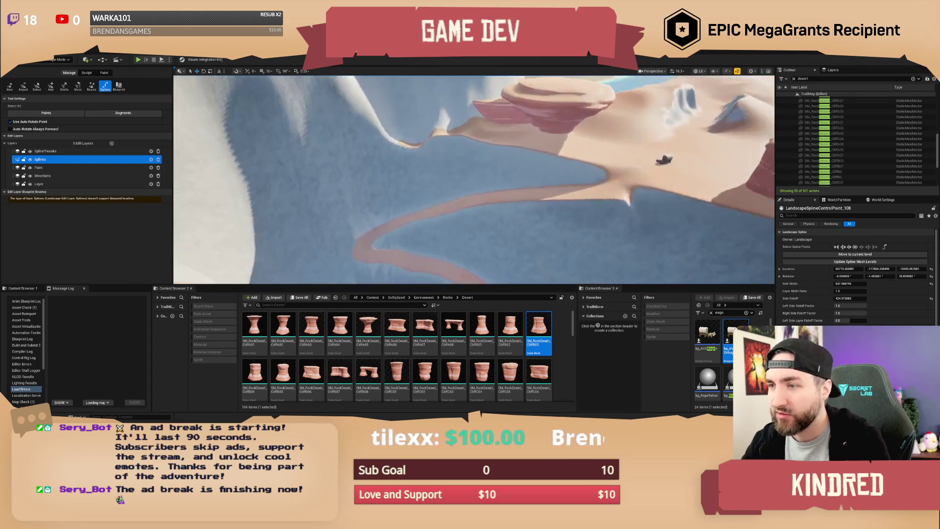
scroll(474, 179, down, 2)
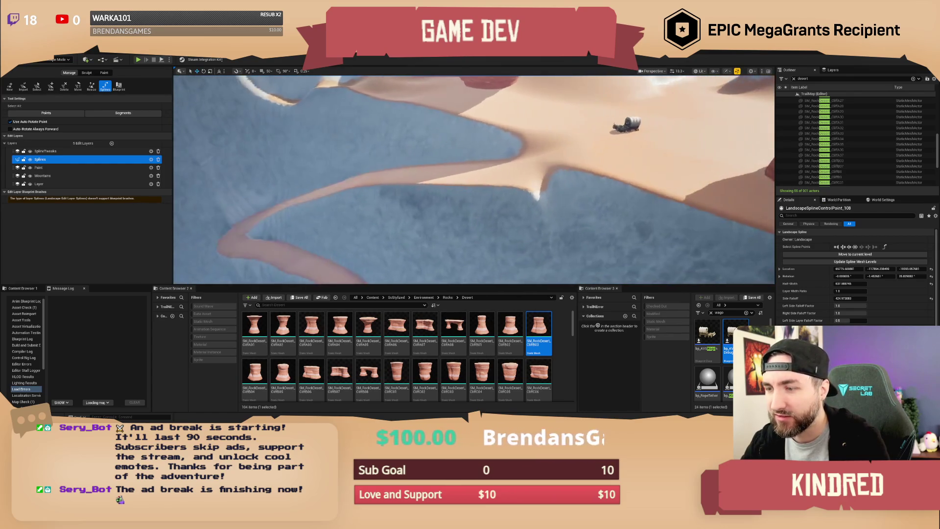
key(g)
click(504, 169)
key(f)
key(w)
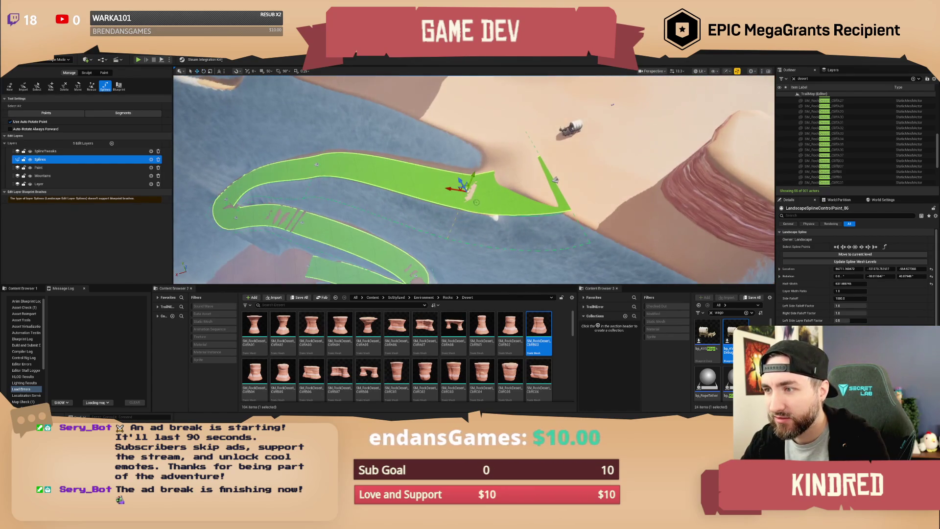
drag(467, 187, 471, 199)
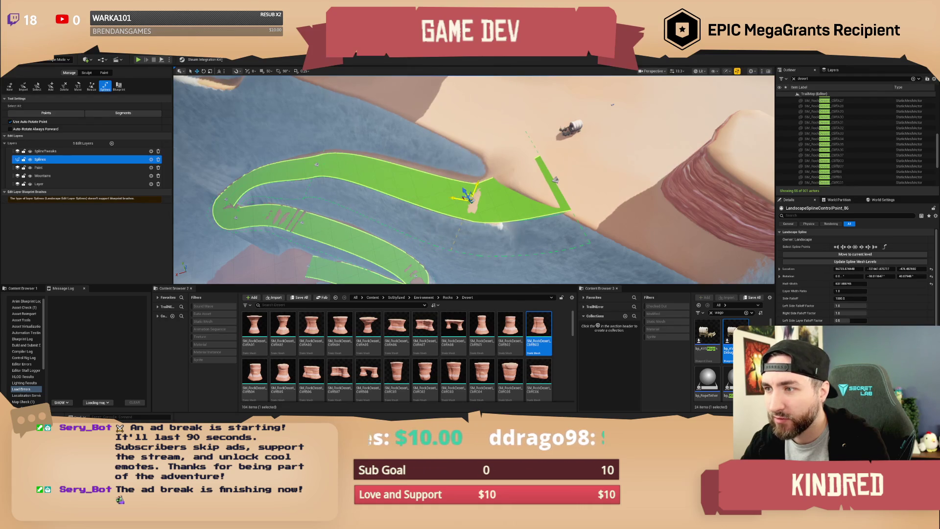
drag(473, 188, 493, 199)
- Select the control point at the road's end and drag it to reshape the road end
key(w)
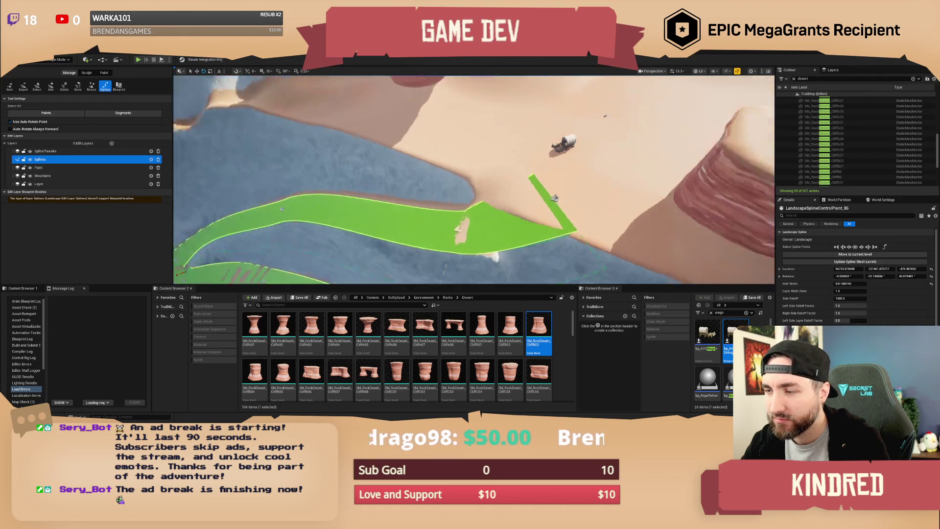
key(f)
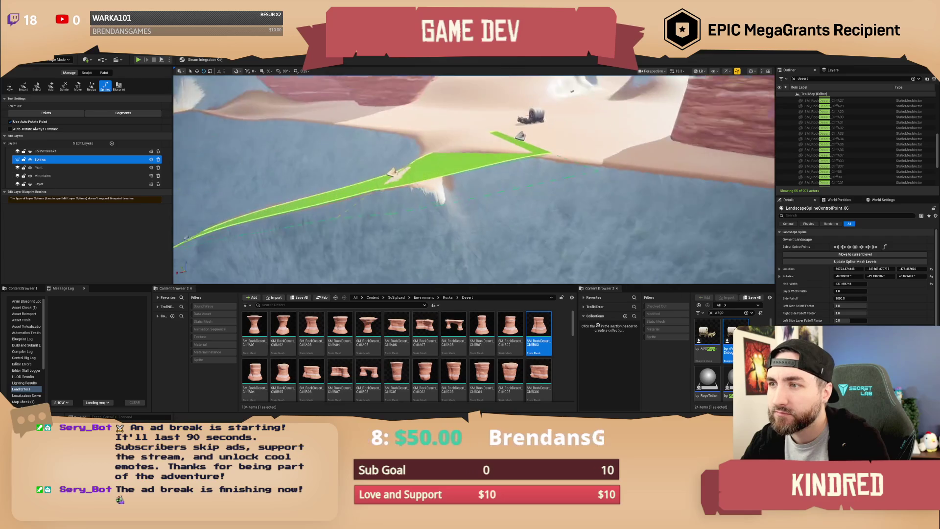
click(534, 185)
key(f)
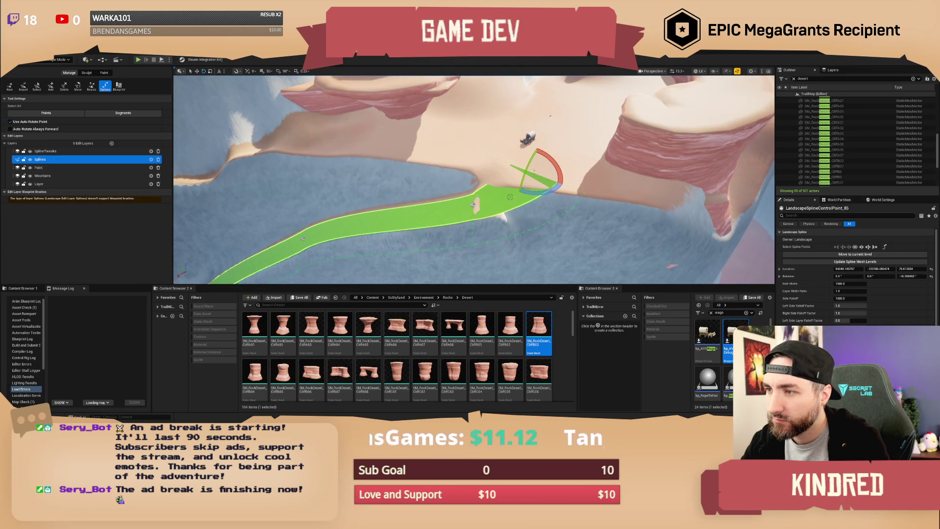
key(w)
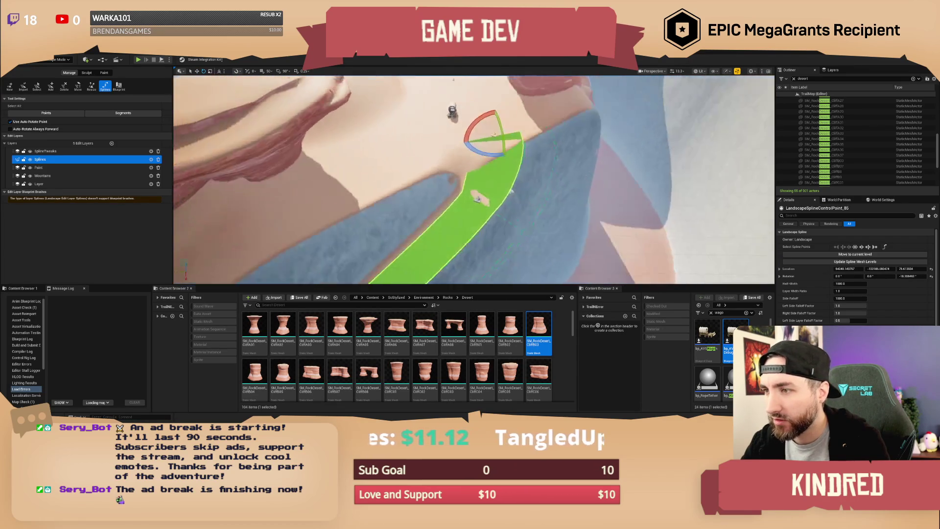
key(s)
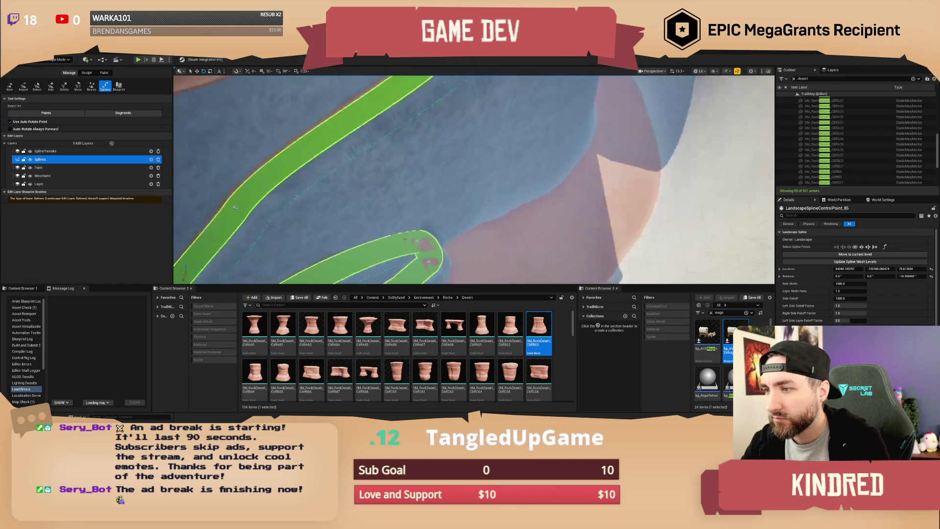
key(w)
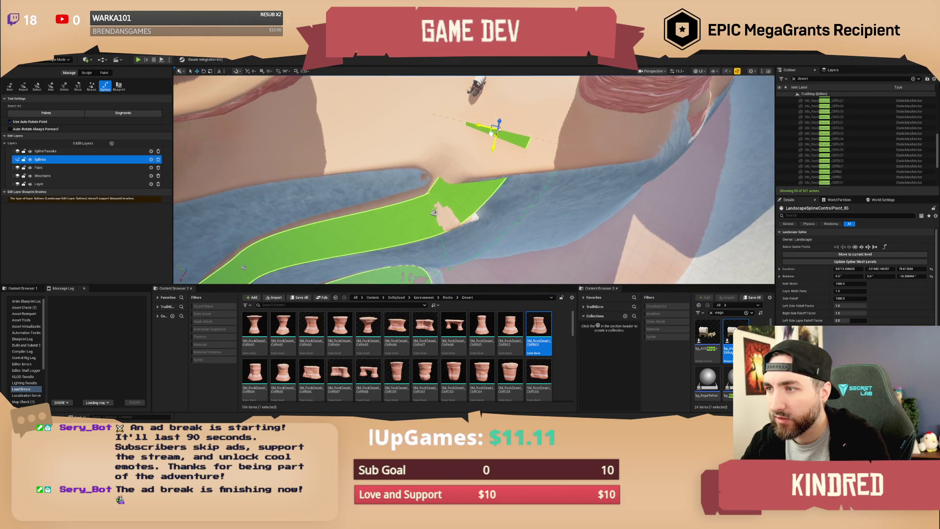
key(s)
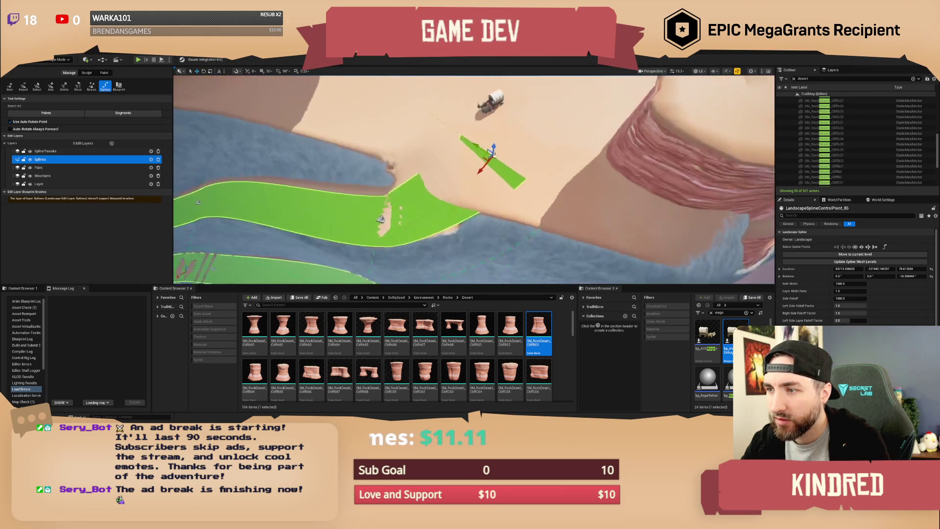
drag(504, 156, 517, 151)
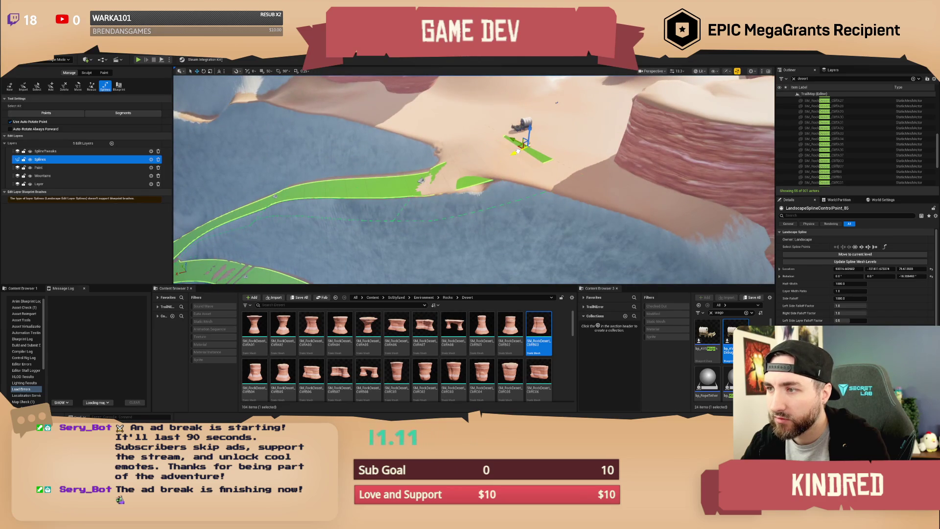
- Hide the splines, check the terrain near the wagon, and save the TrailMap level
key(g)
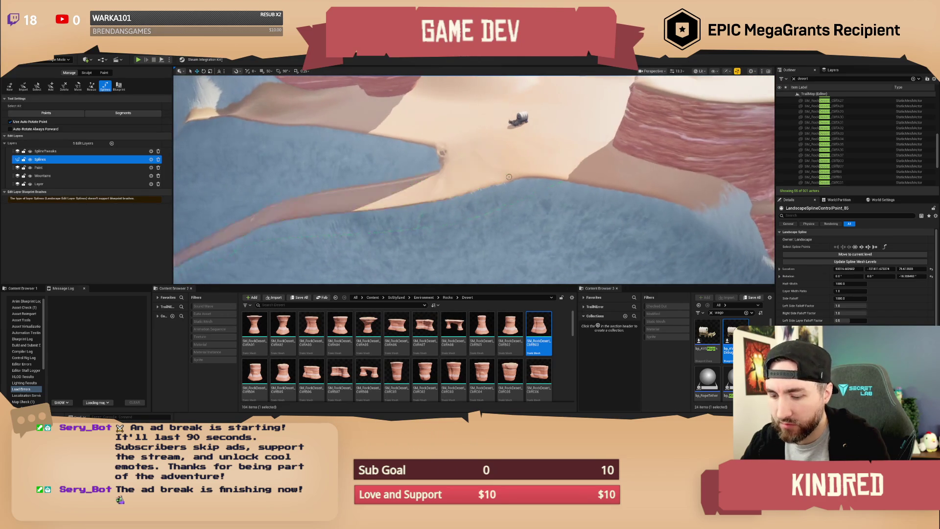
key(w)
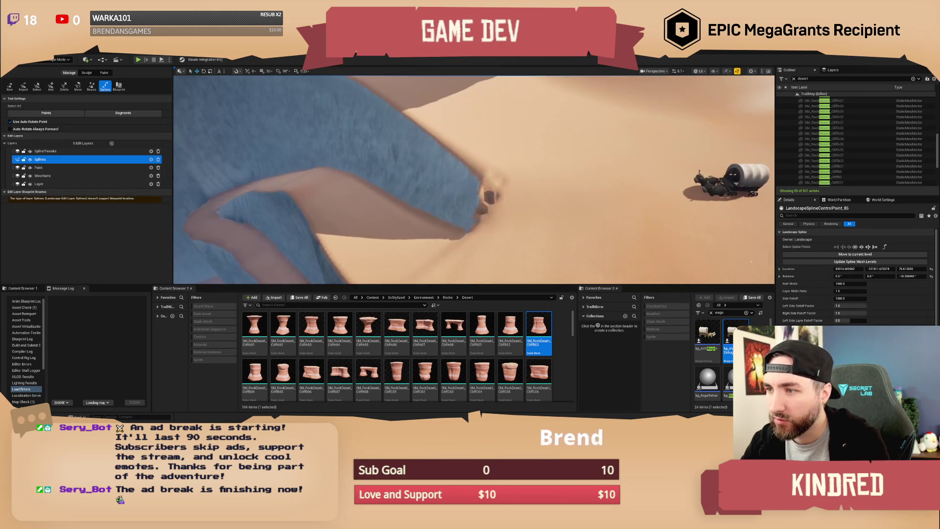
key(s)
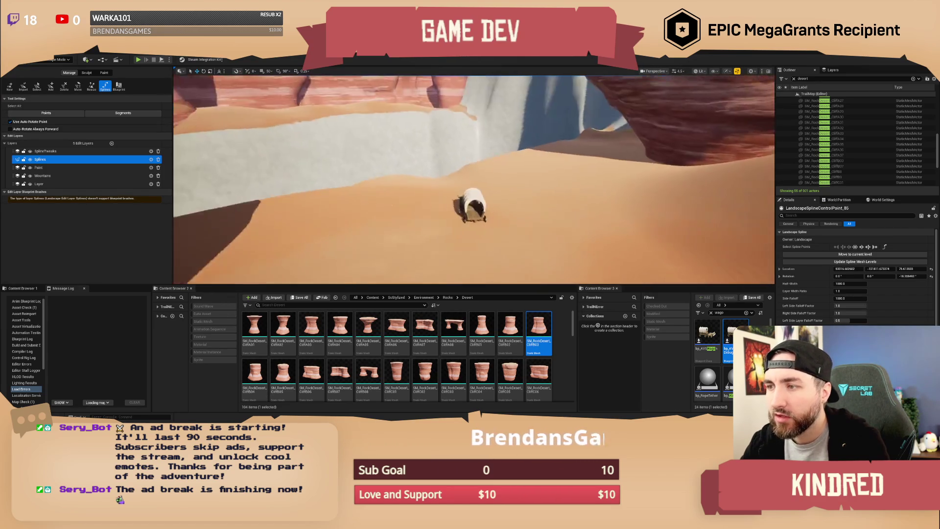
key(w)
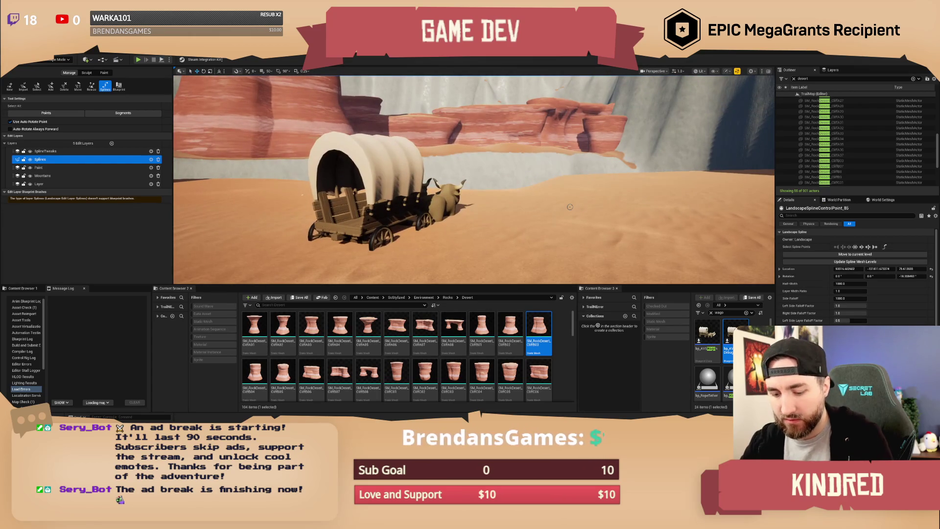
key(ctrl+s)
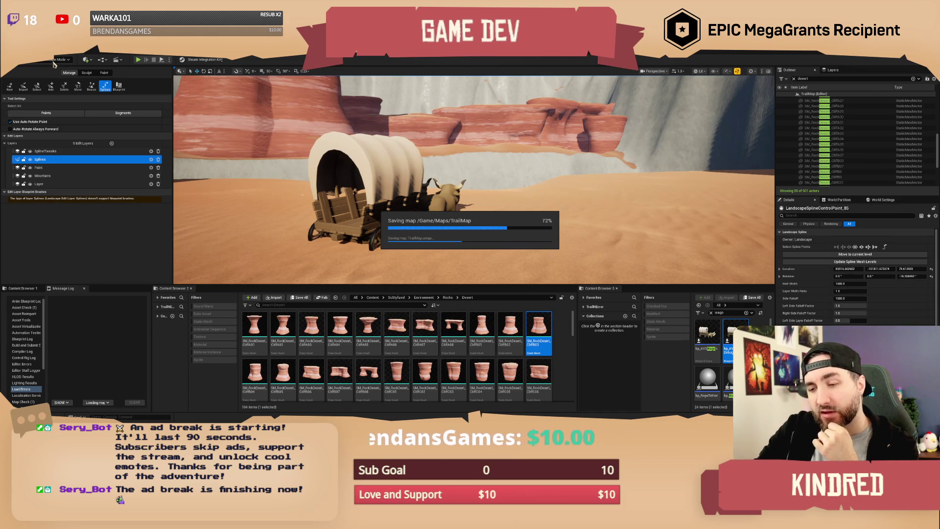
- Switch to Selection mode and raise the wagon to about Z 127.6 above the sand
click(55, 60)
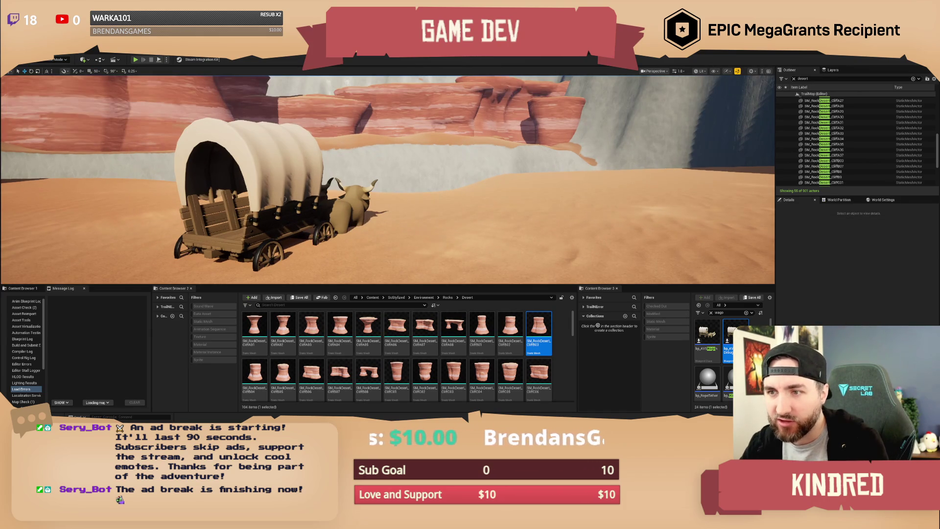
click(274, 205)
drag(257, 234, 218, 84)
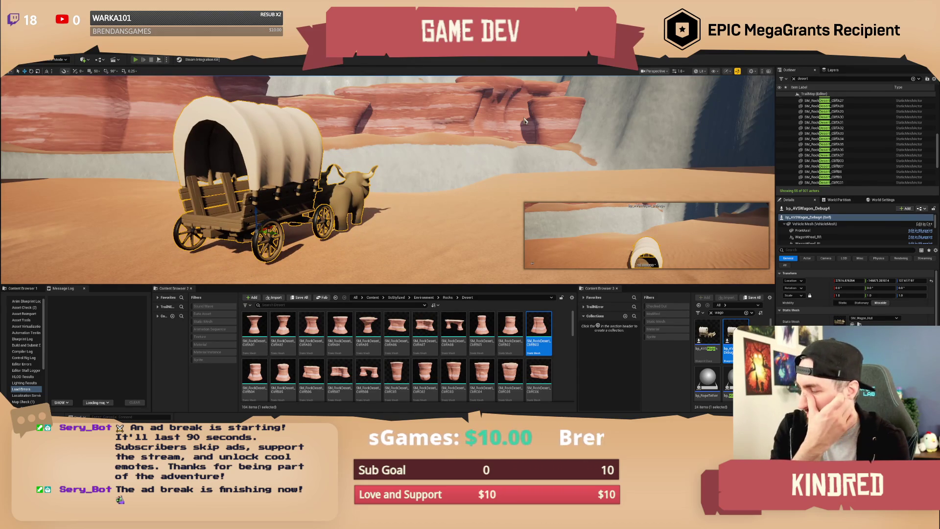
- Play-test by walking to the wagon and driving it, then stop and frame the wagon
key(alt+p)
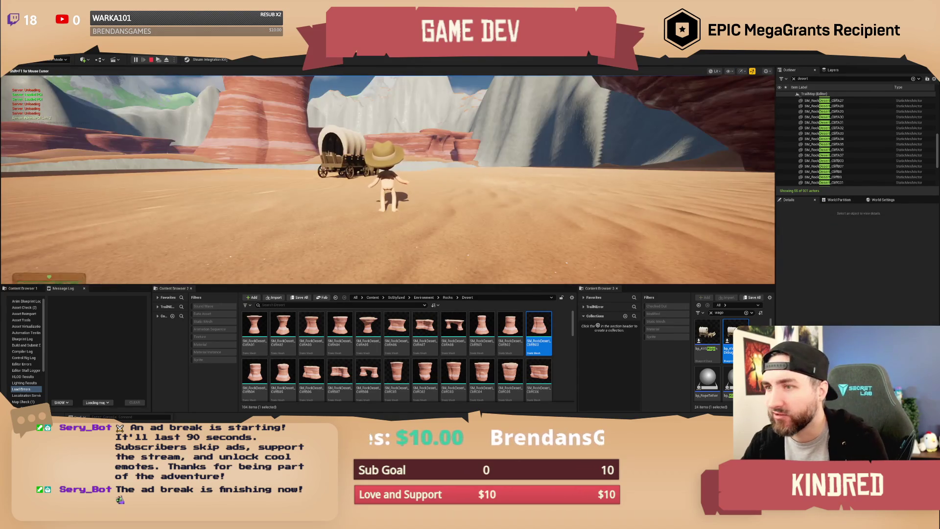
key(w)
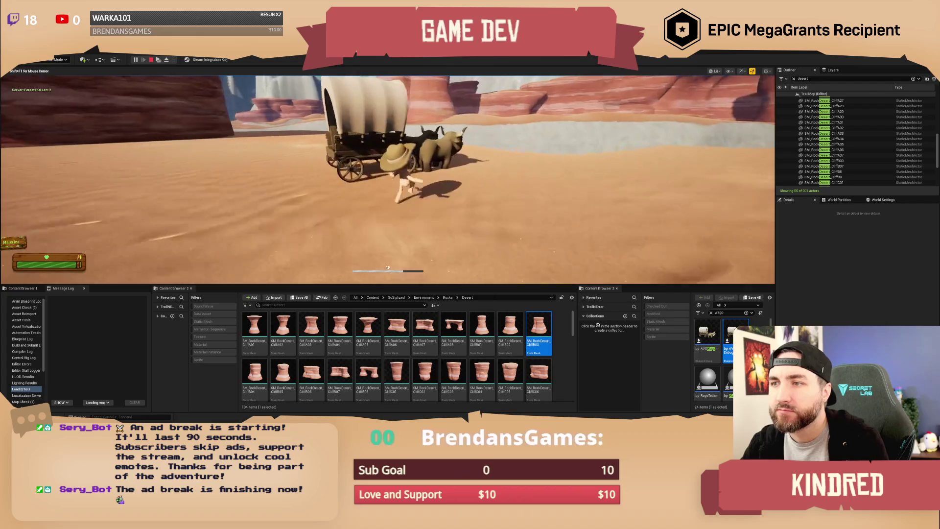
key(e)
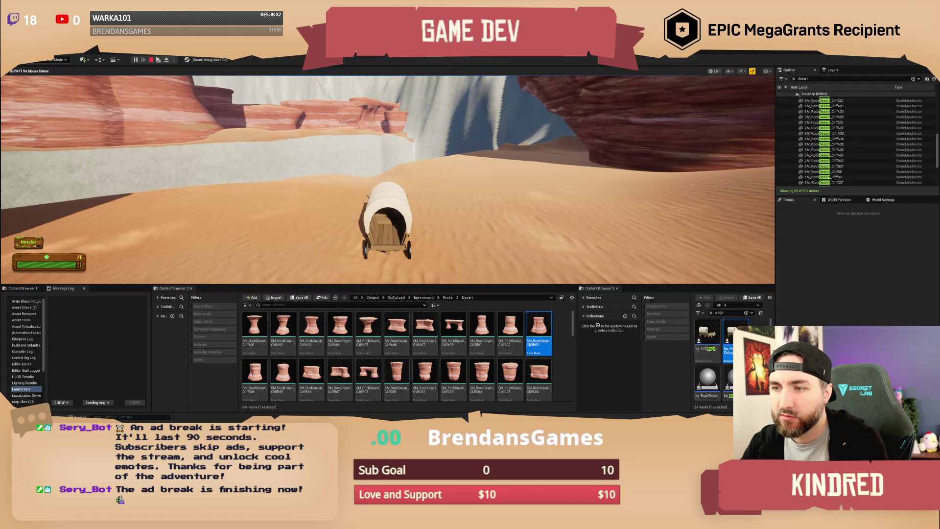
key(Escape)
key(f)
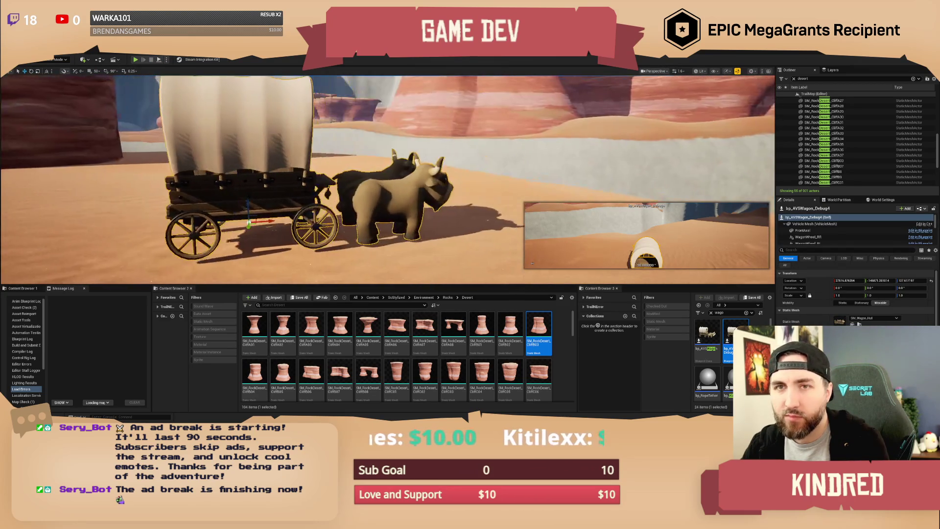
- Delete and restore the wagon with Ctrl+Z, nudging it up slightly
scroll(387, 179, down, 2)
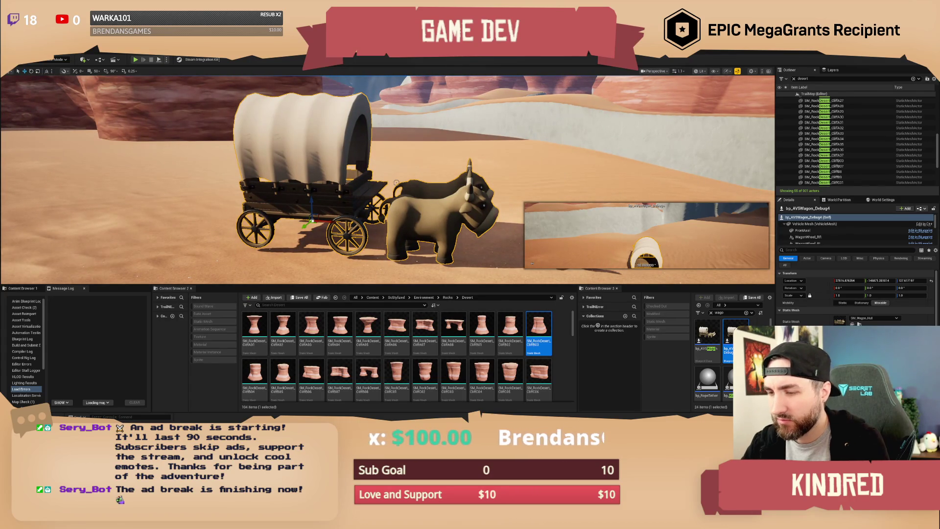
key(Delete)
key(ctrl+z)
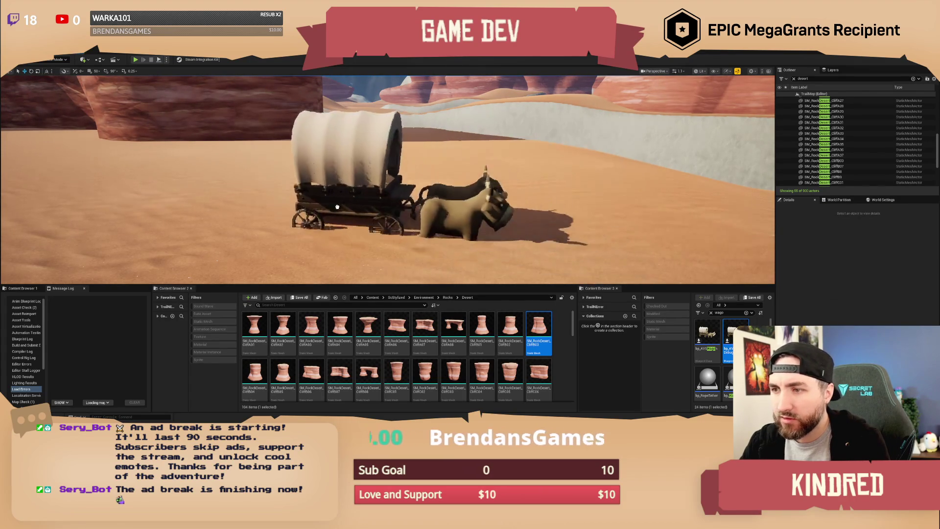
key(ctrl+z)
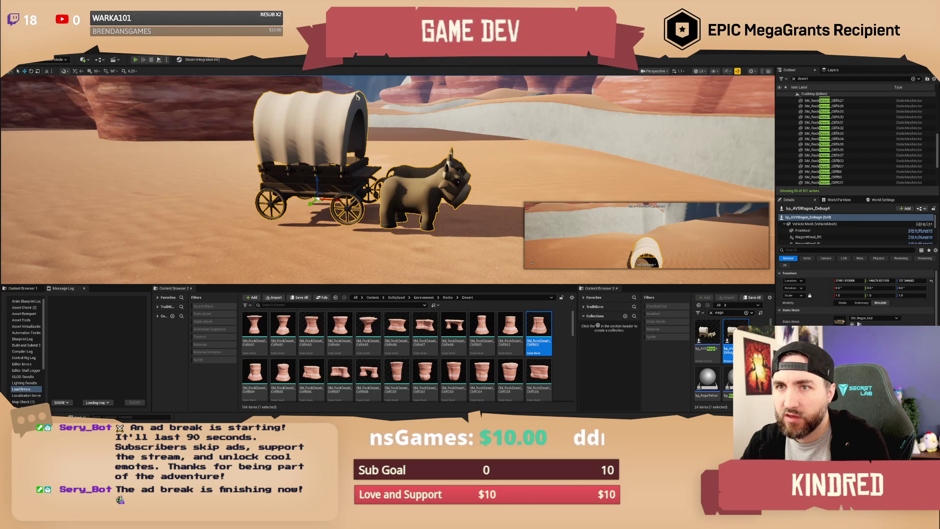
- Play-test again by boarding the wagon, driving, getting off, and ending the session
key(alt+p)
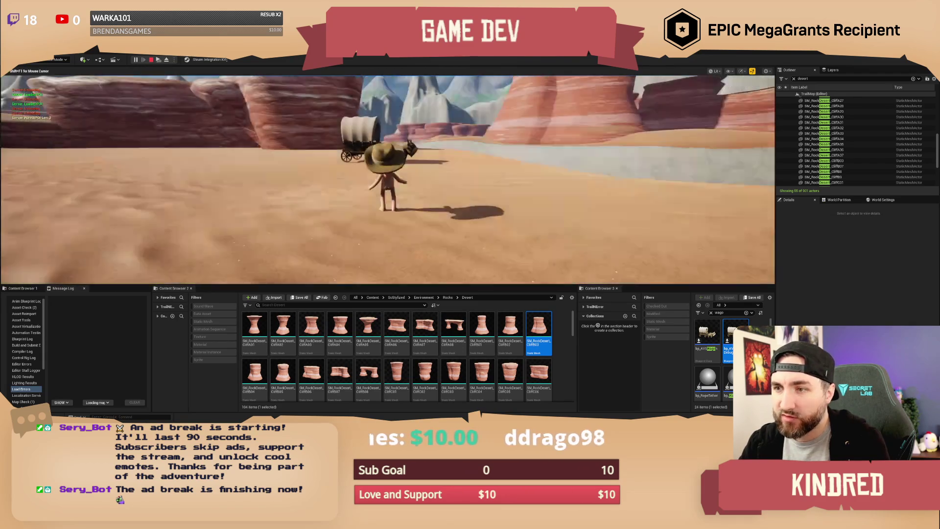
key(w)
key(e)
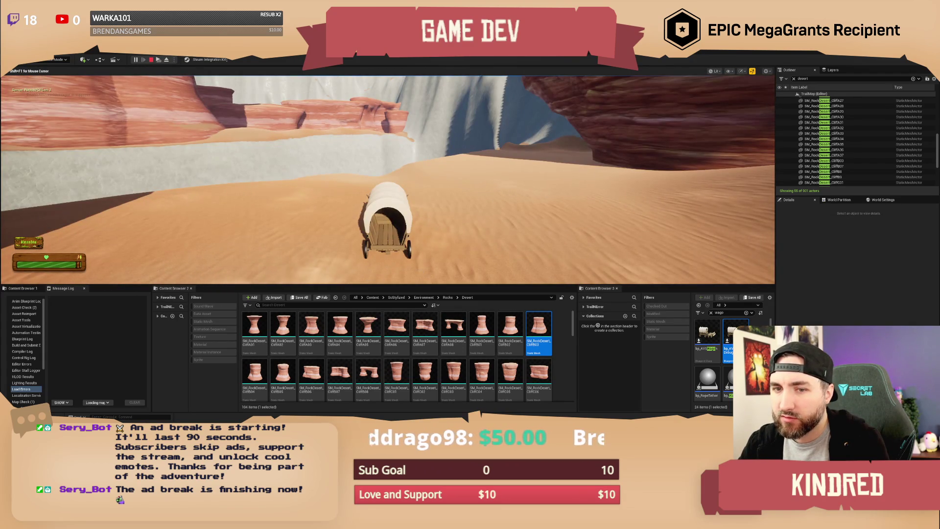
key(e)
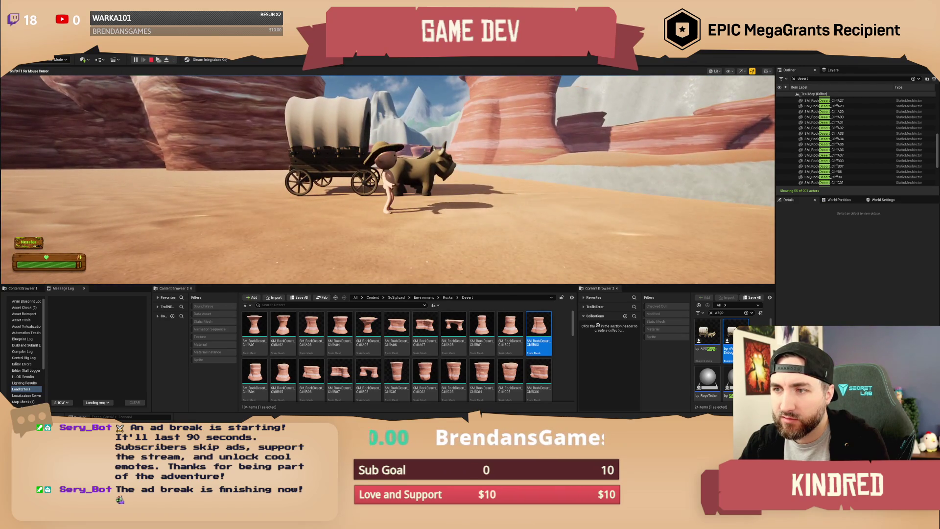
key(Escape)
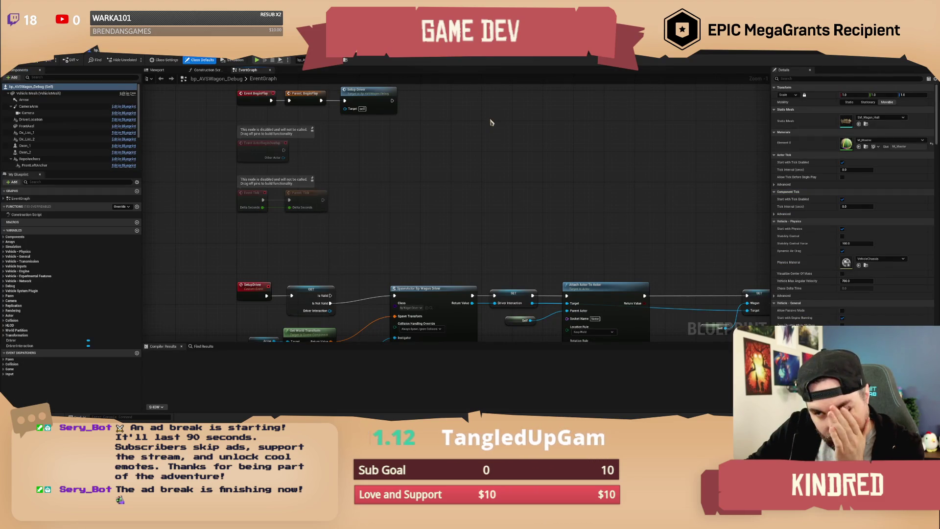
- Inspect the wagon's vehicle mesh in the Blueprint viewport, then go back to the level editor
drag(441, 189, 430, 235)
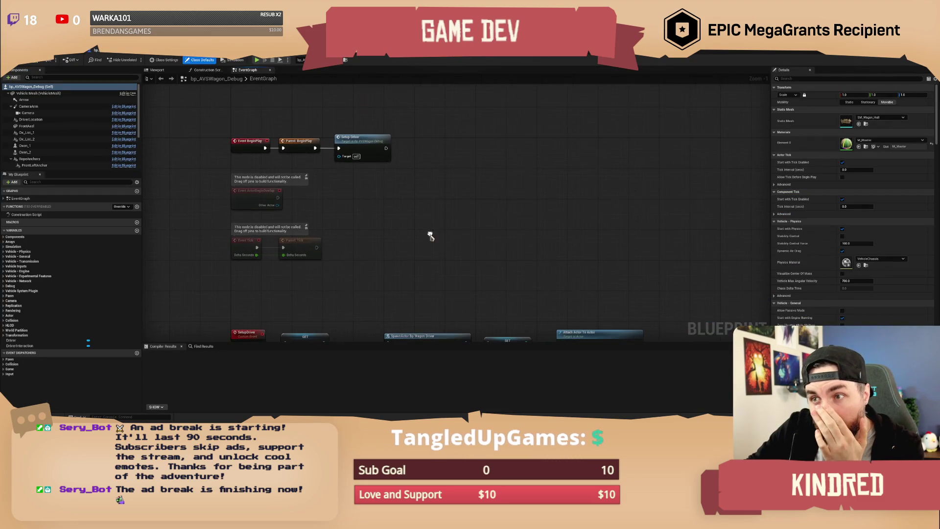
click(164, 72)
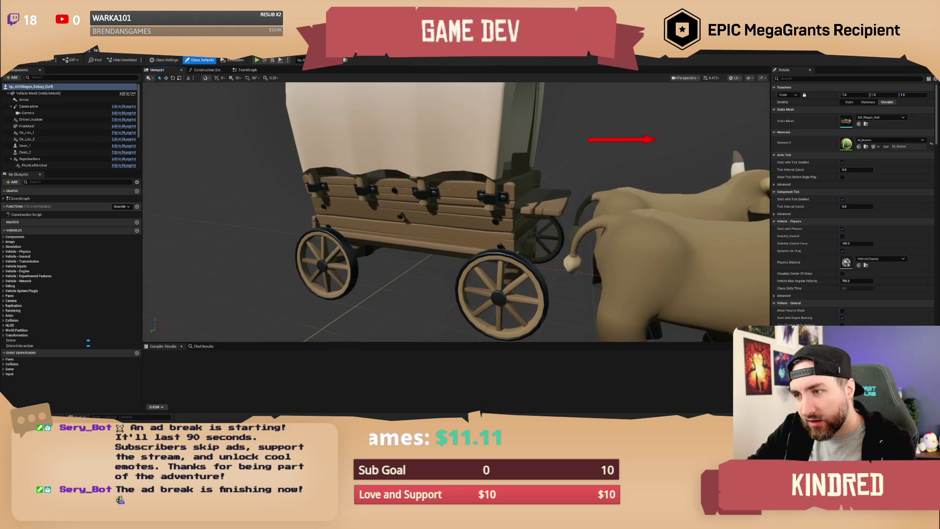
click(38, 93)
drag(455, 210, 573, 213)
drag(478, 239, 543, 239)
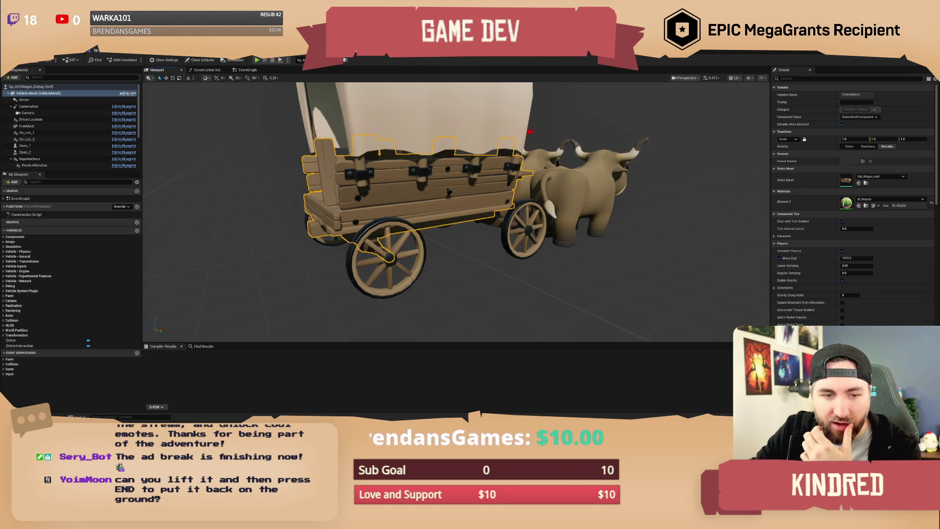
key(alt+Tab)
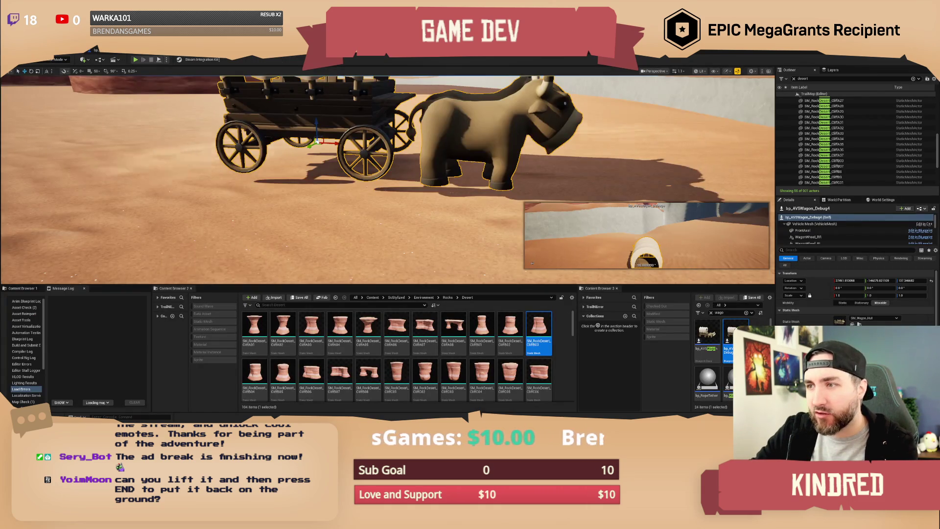
- Snap the wagon and oxen to the ground, then lift the wagon to Z 160
key(f)
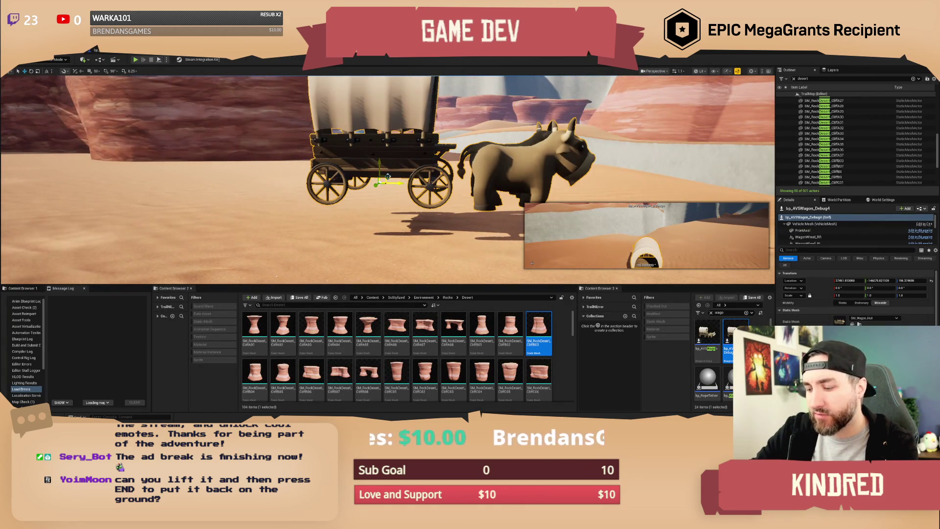
key(End)
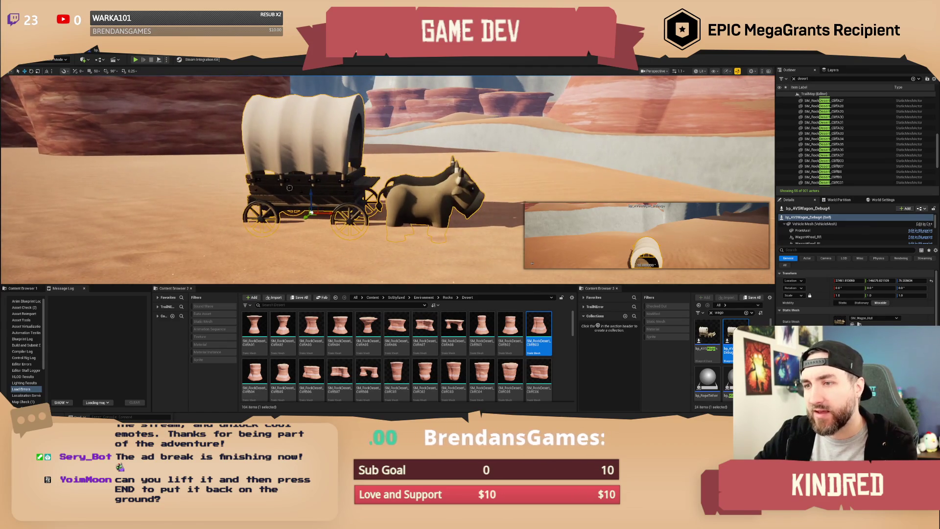
drag(311, 191, 307, 161)
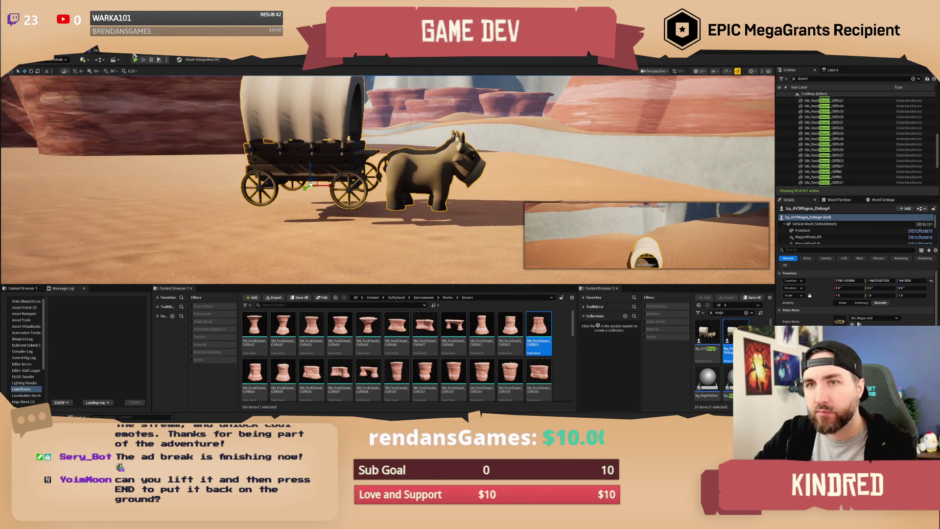
- Play-test by boarding the wagon and driving it up the dune, then stop the session
key(alt+p)
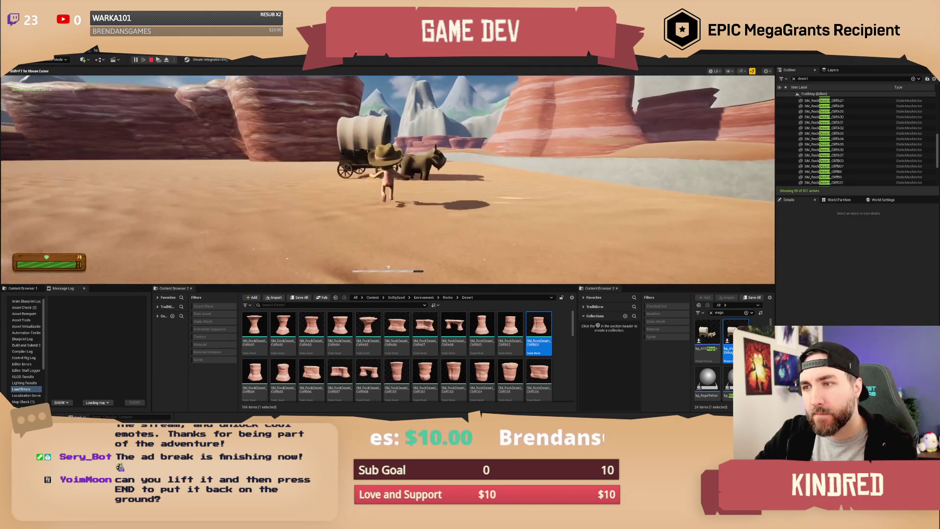
key(e)
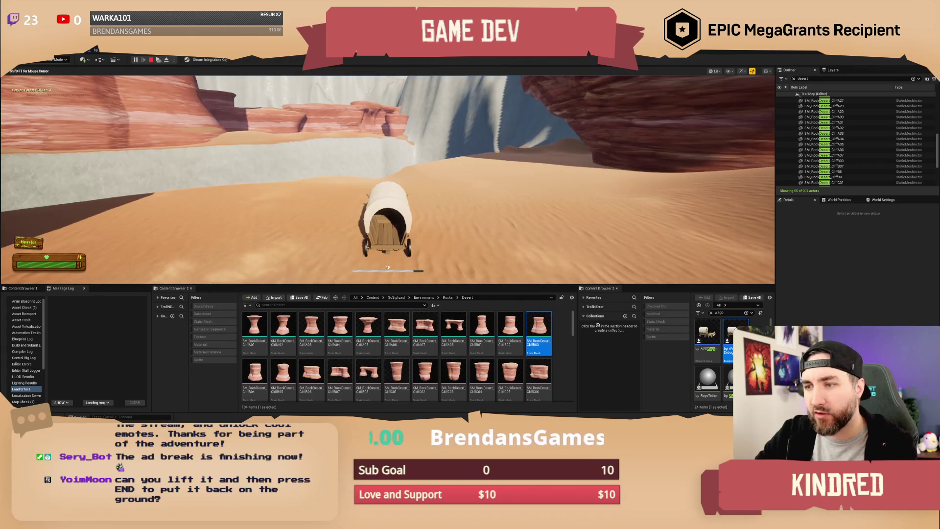
key(w)
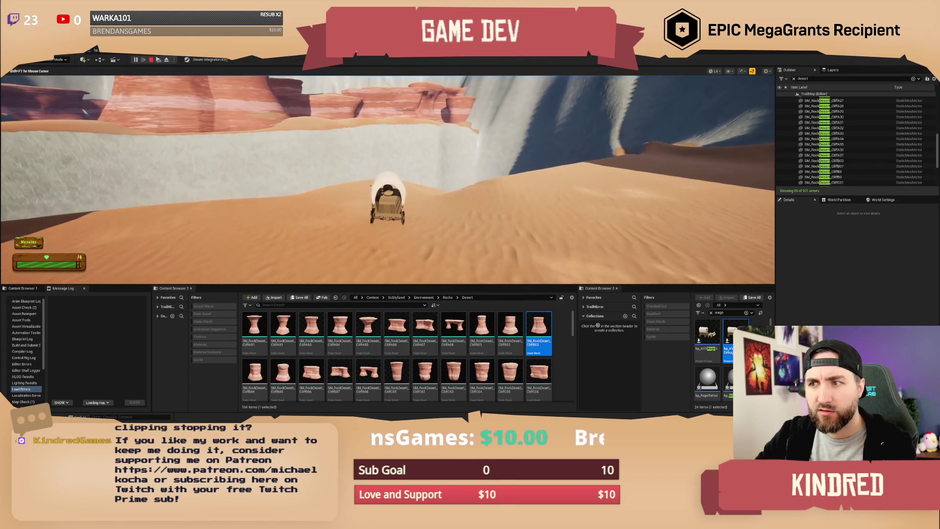
key(w)
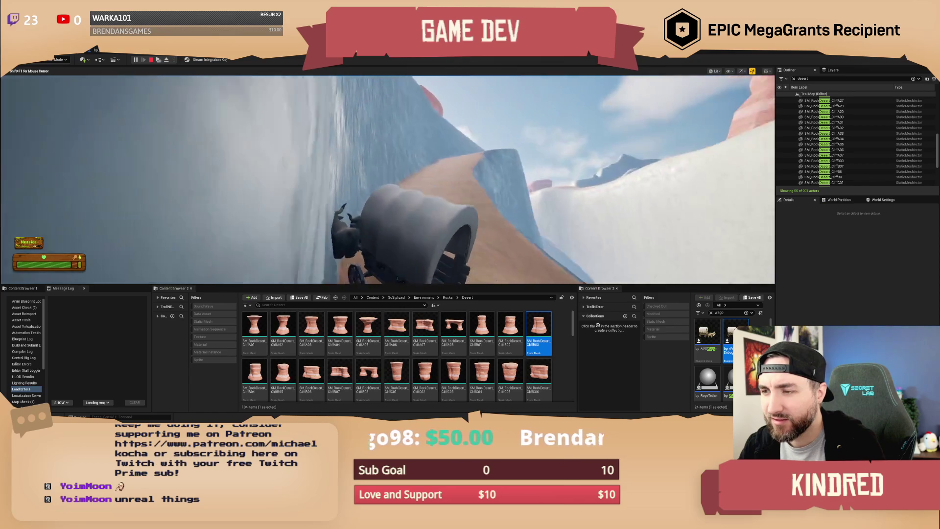
key(Escape)
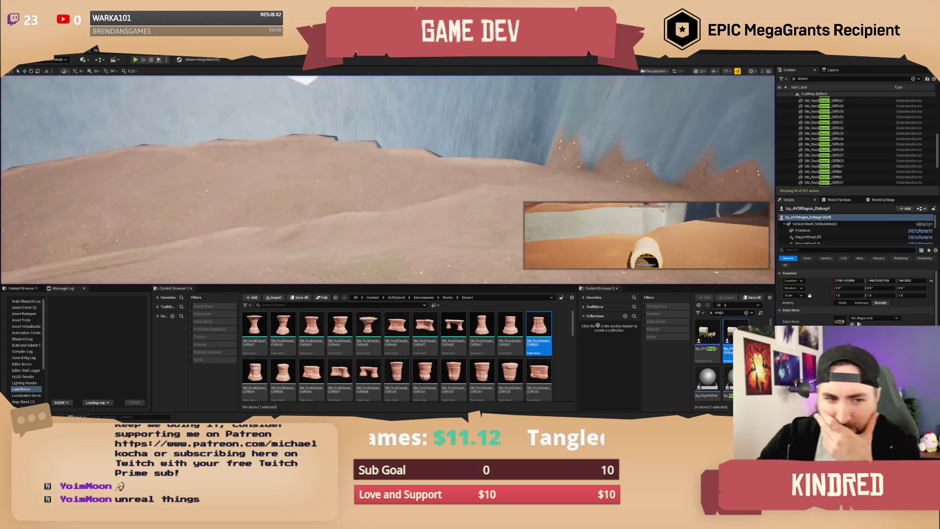
- Start a play session with mouse captured, drive the ox wagon across the dunes, then stop
drag(387, 180, 387, 147)
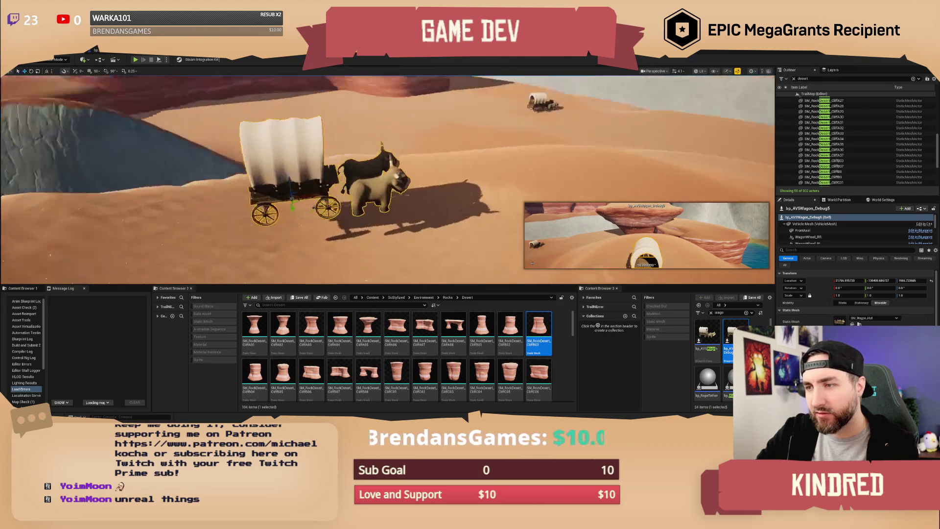
click(135, 60)
click(236, 98)
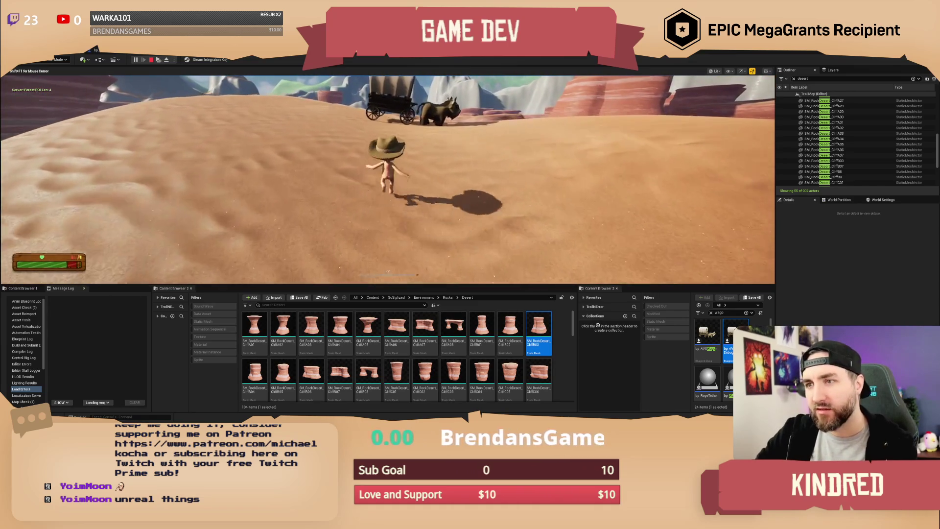
key(w)
key(e)
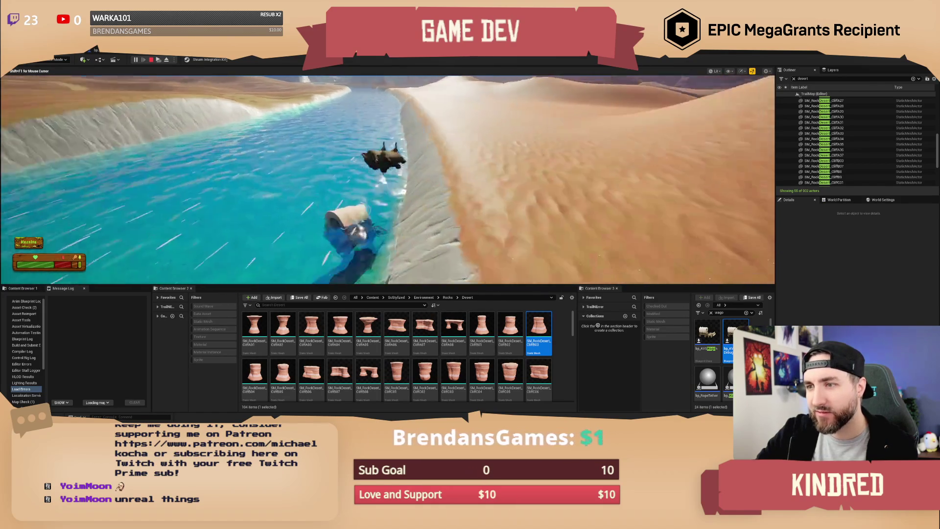
key(Escape)
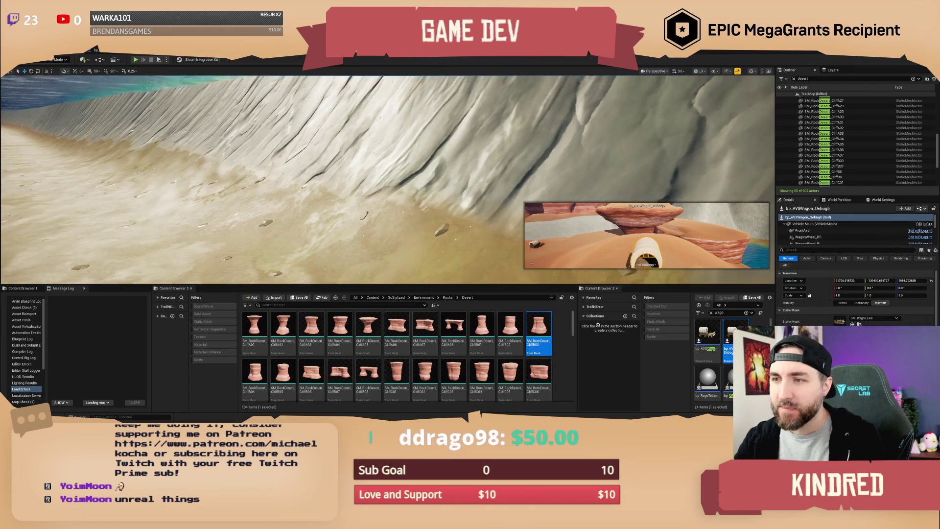
- Enter Landscape Paint and choose the Paint edit layer and the Dirt target layer
key(f)
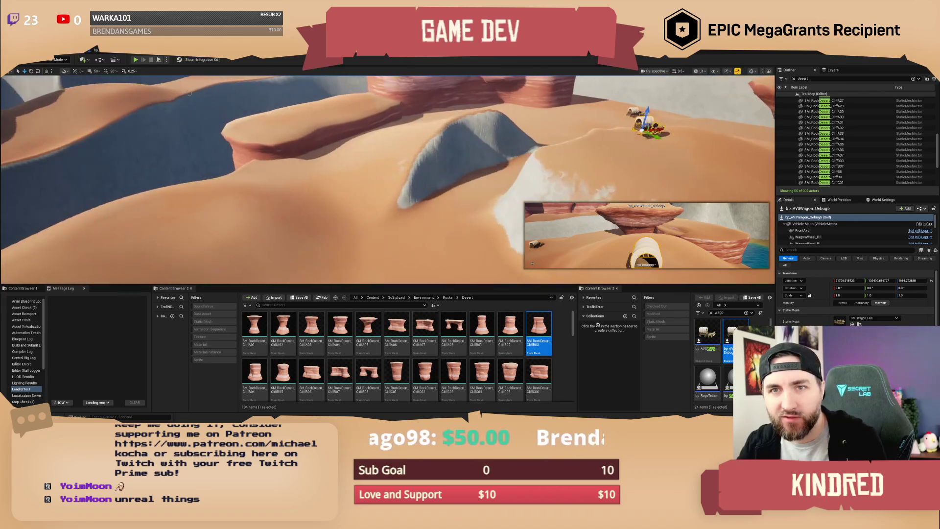
click(59, 60)
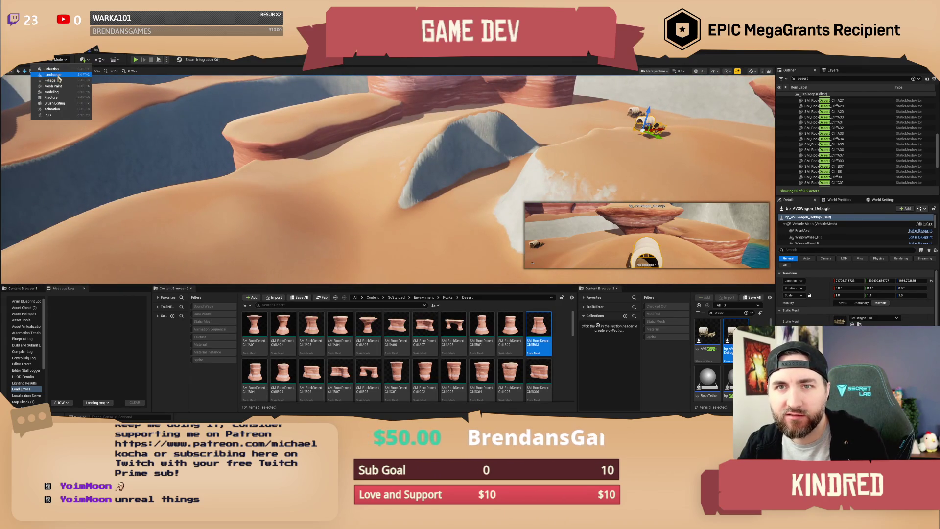
click(53, 74)
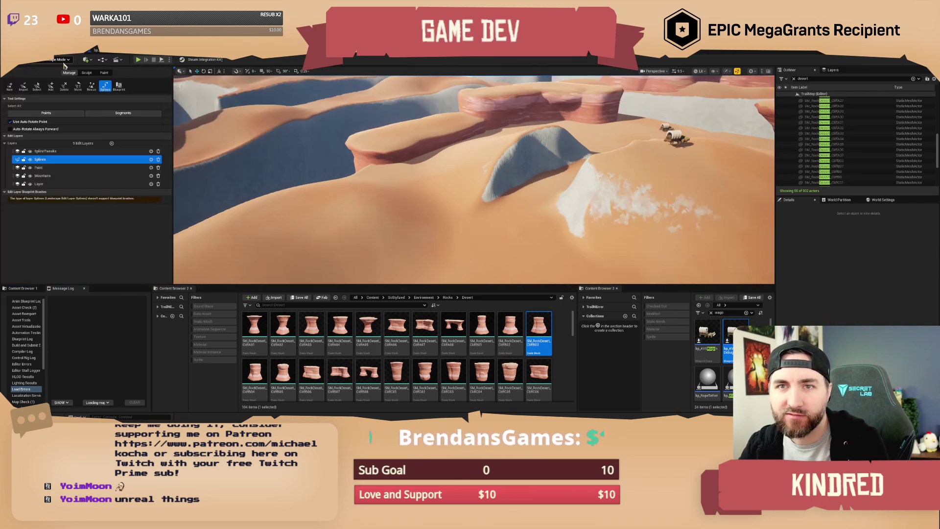
click(104, 73)
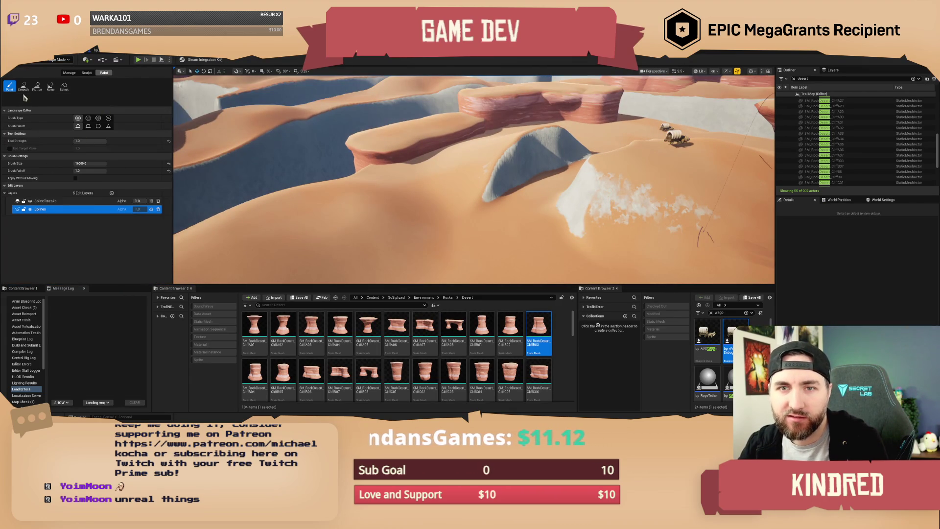
click(52, 205)
scroll(59, 235, down, 3)
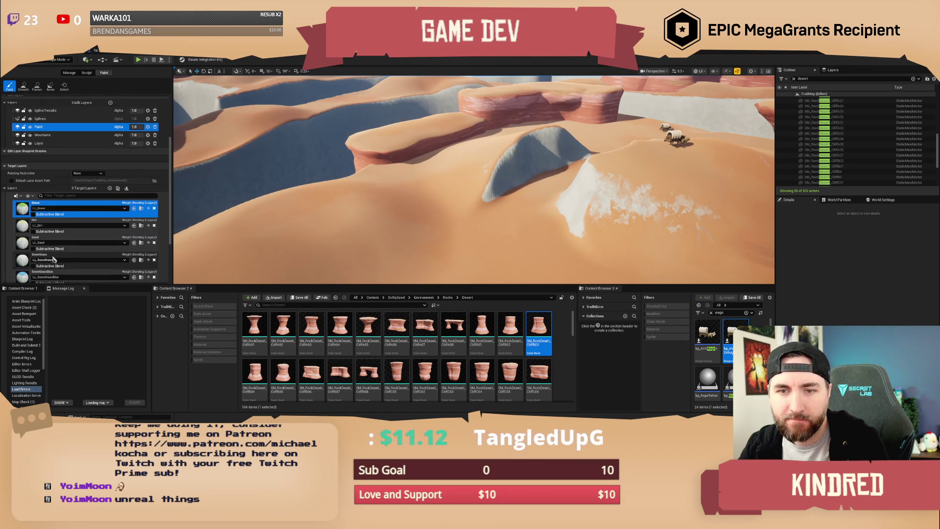
click(74, 226)
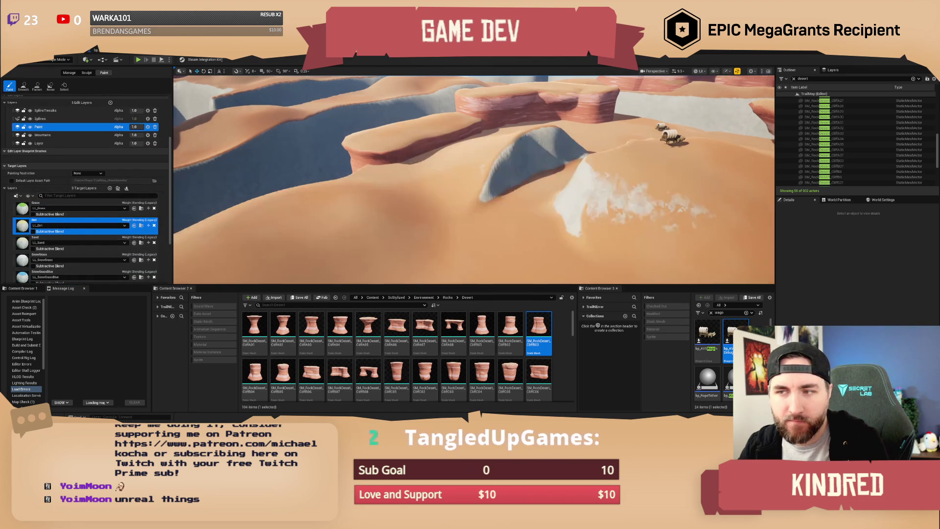
- Shrink the brush to about 409 and paint a lighter Dirt band diagonally across the terrain
scroll(116, 148, up, 2)
scroll(116, 148, up, 3)
click(88, 143)
drag(89, 142, 69, 143)
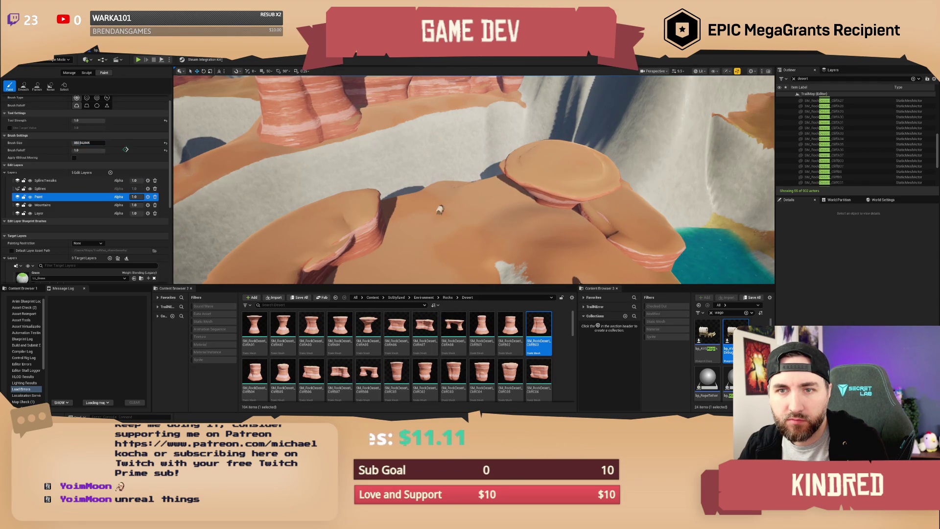
mouse_move(618, 154)
mouse_down()
mouse_move(449, 169)
mouse_move(348, 214)
mouse_move(345, 234)
mouse_move(360, 237)
mouse_move(453, 225)
mouse_move(513, 236)
mouse_move(513, 248)
mouse_move(405, 267)
mouse_up()
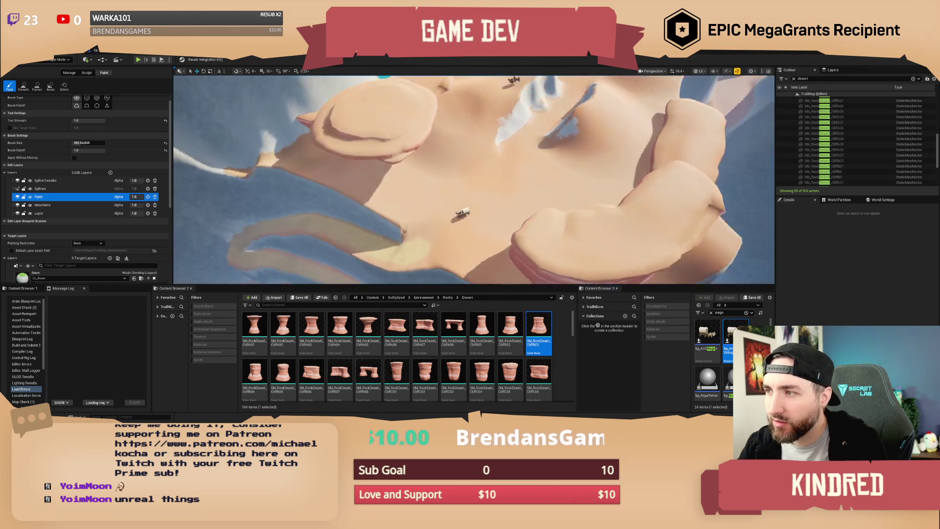
mouse_move(586, 115)
mouse_down()
mouse_move(537, 159)
mouse_move(478, 243)
mouse_move(428, 258)
mouse_up()
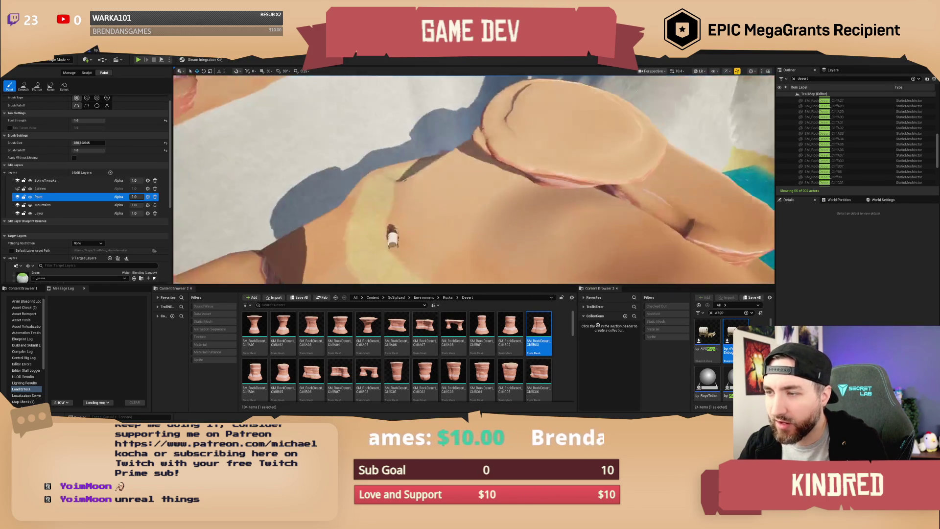
scroll(474, 180, down, 3)
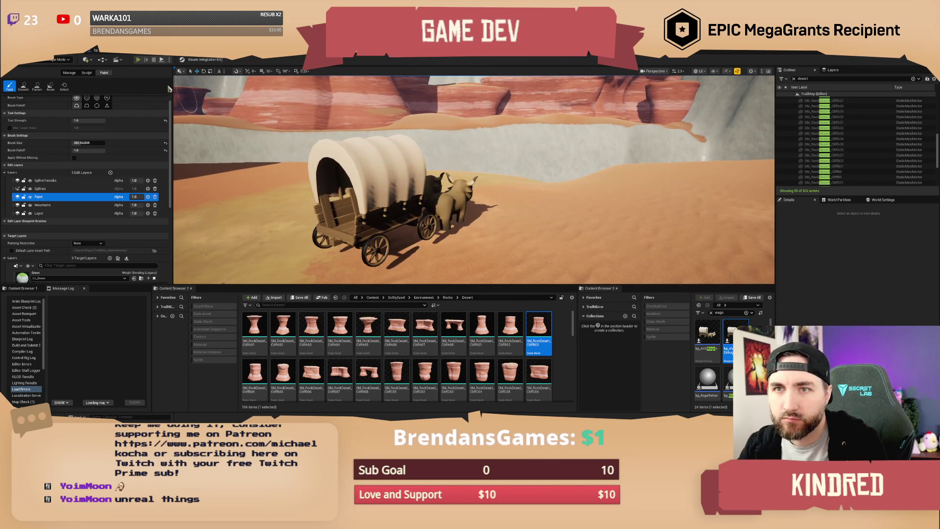
- Play-test by mounting the wagon and driving into the canyon over the painted sand, then stop
key(alt+p)
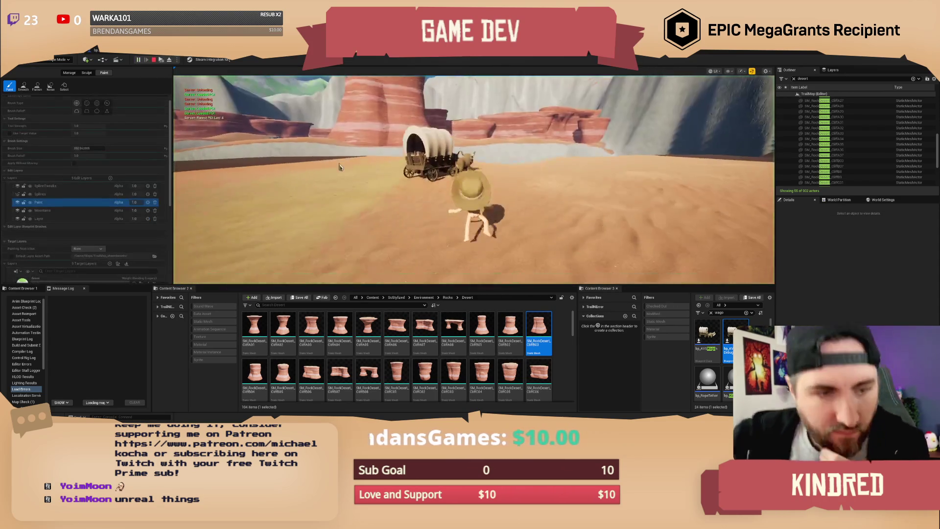
key(w)
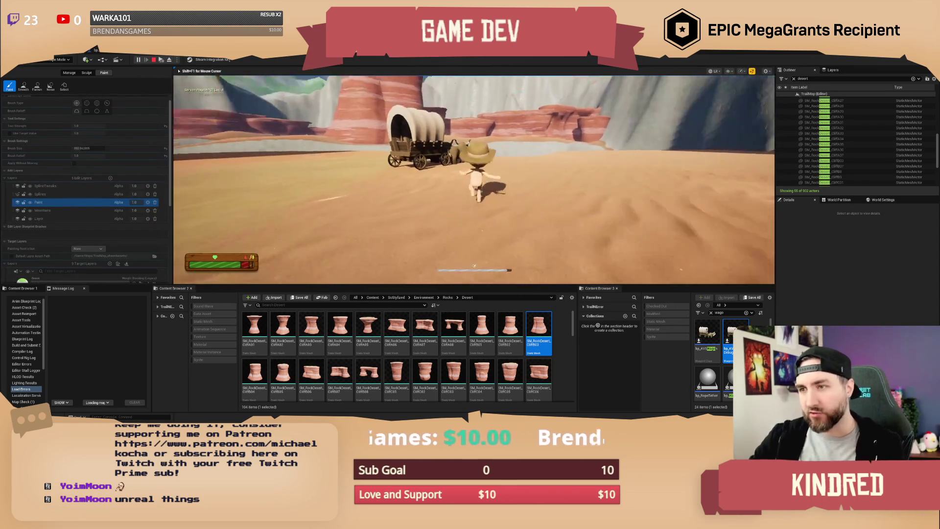
key(e)
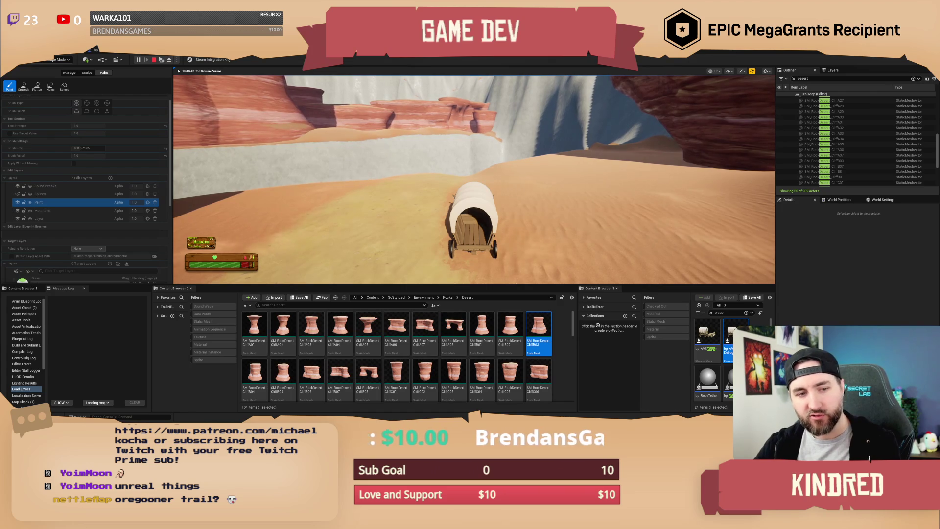
key(Escape)
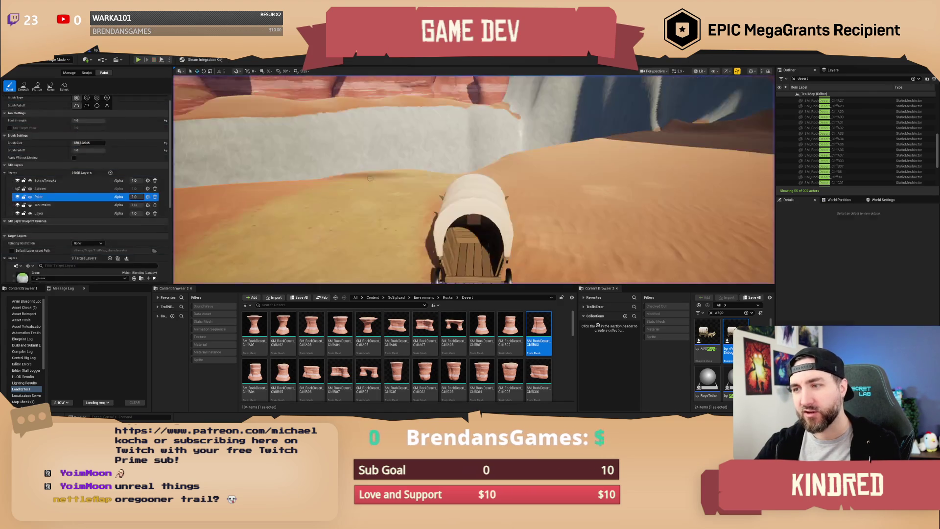
click(61, 59)
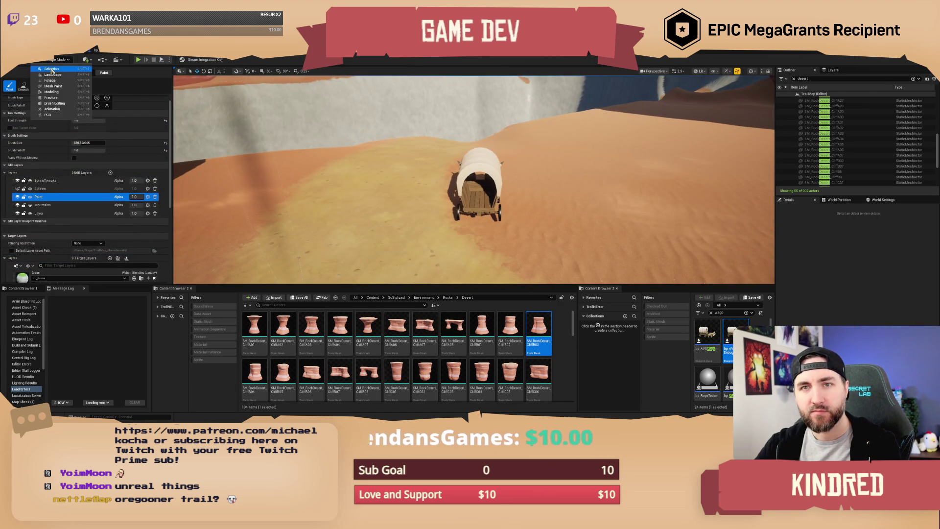
- Switch to Selection mode, select the wagon, and run a long play-test drive through the canyon
click(54, 70)
click(421, 183)
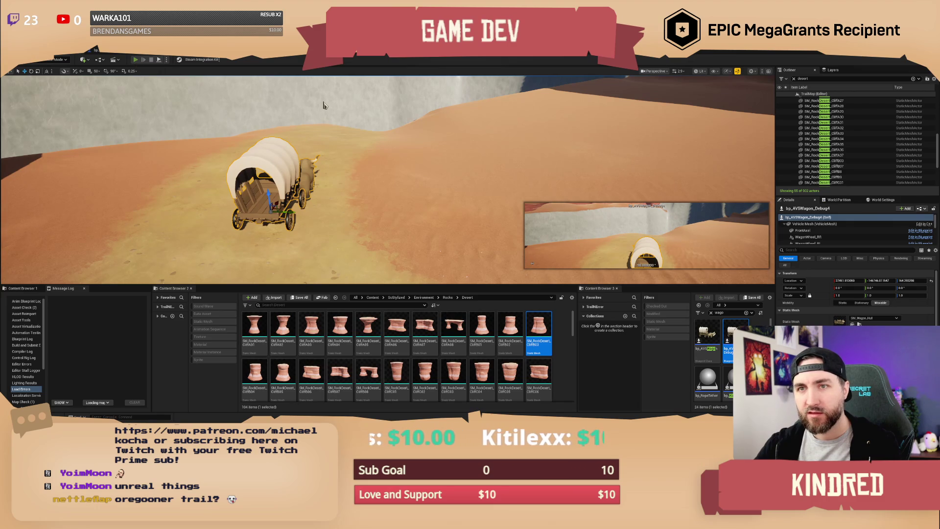
key(alt+p)
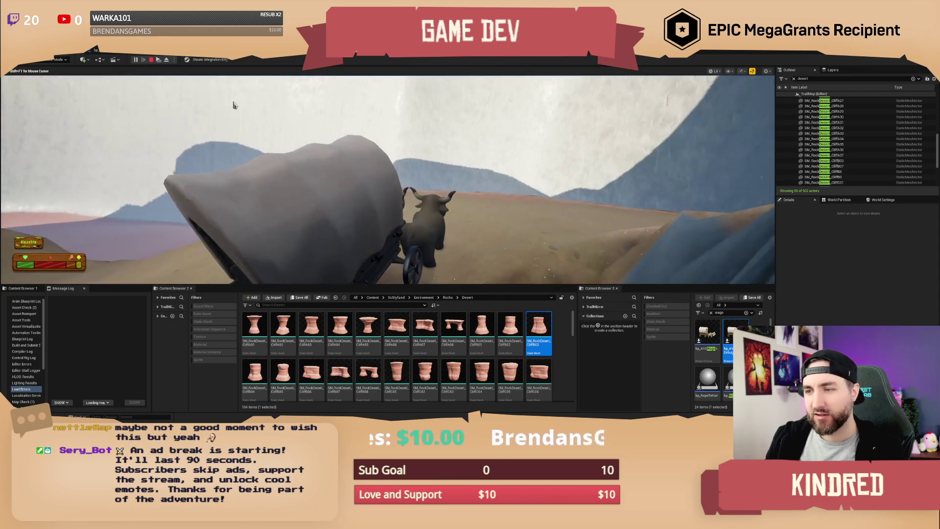
key(Escape)
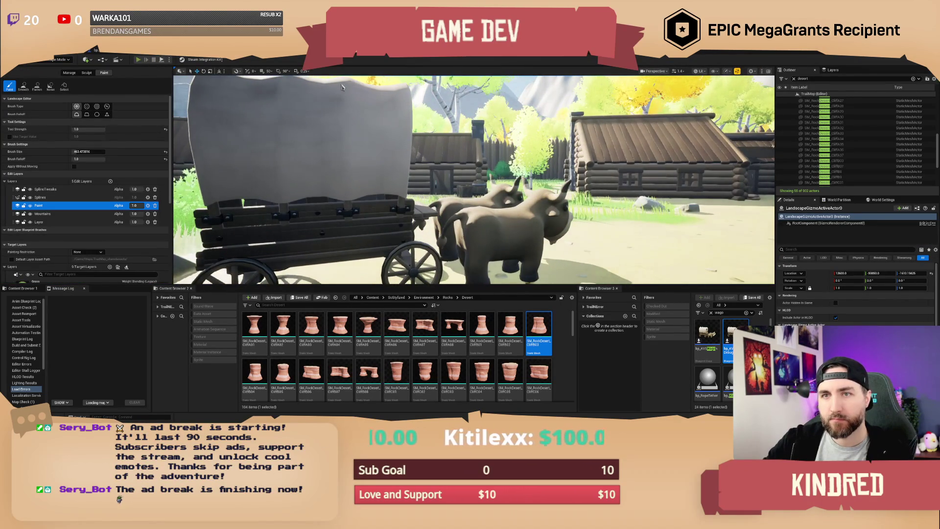
- Play-test the level, walking the character up to the wagon and boarding it
key(alt+p)
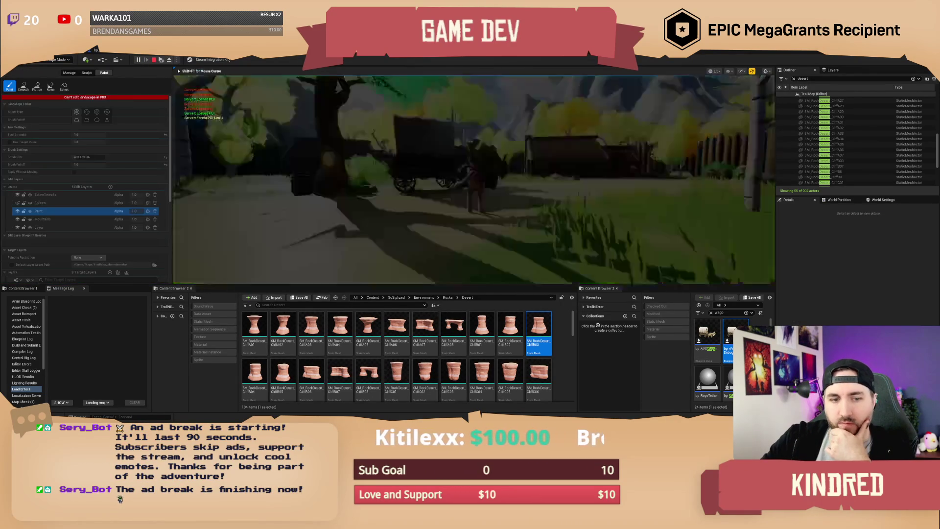
key(w)
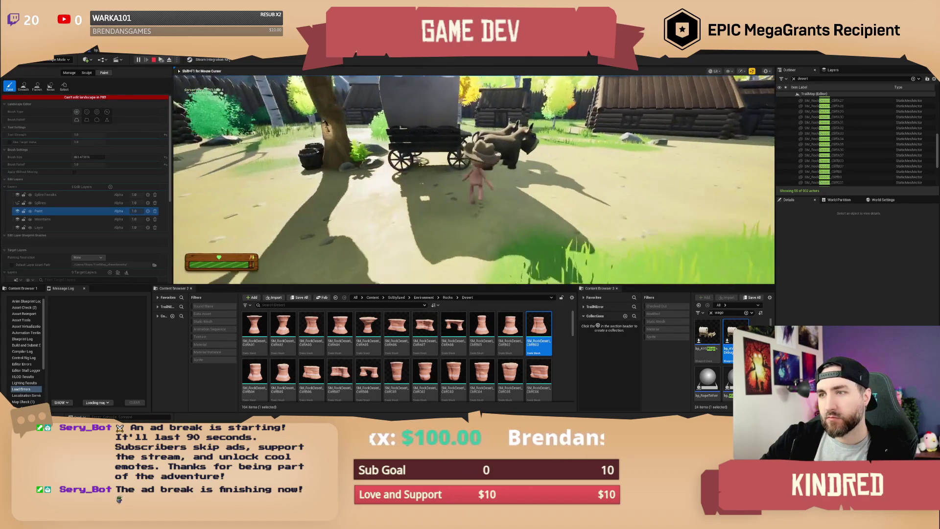
key(e)
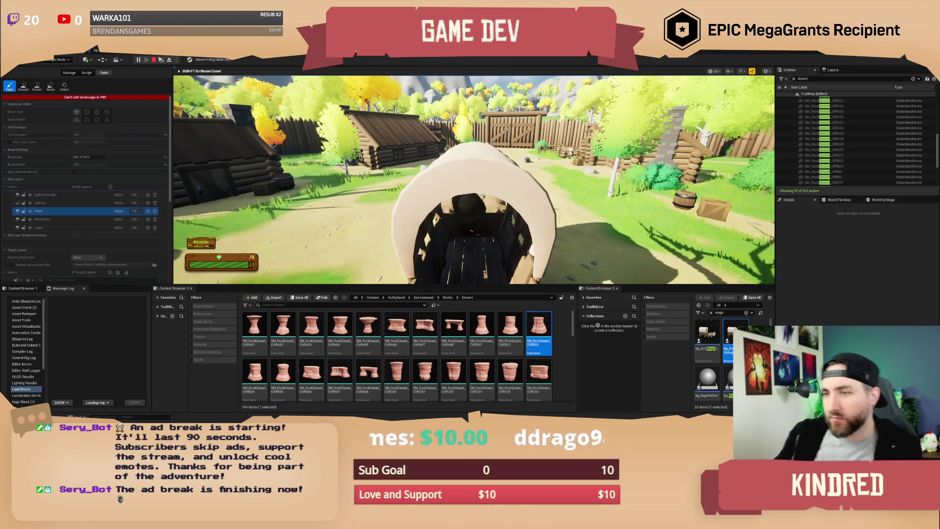
- Stop the play test, save TrailMap, and switch to the bp_AVSWagon_Debug Blueprint
key(Escape)
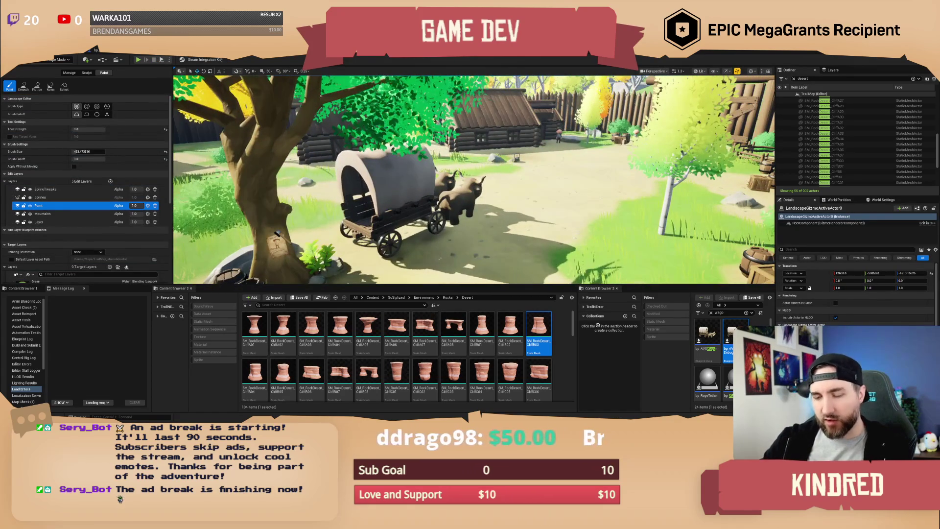
key(ctrl+s)
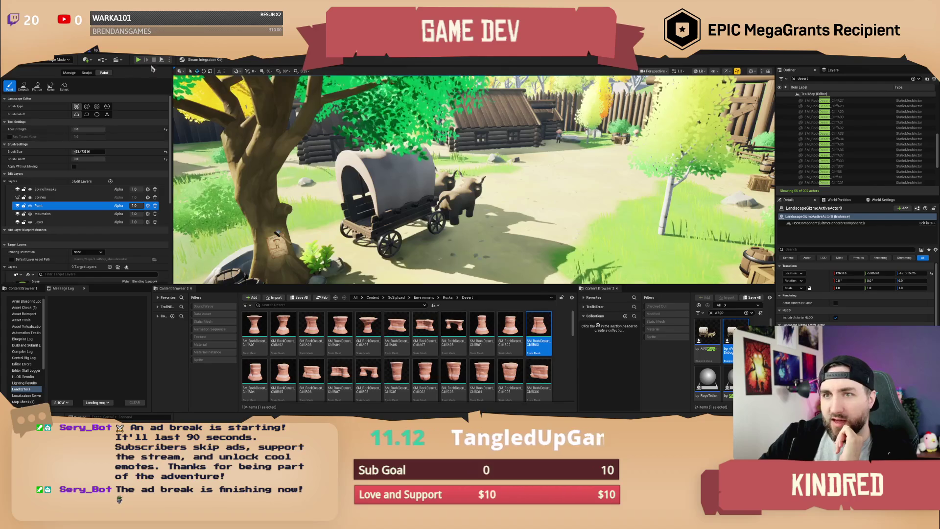
click(108, 52)
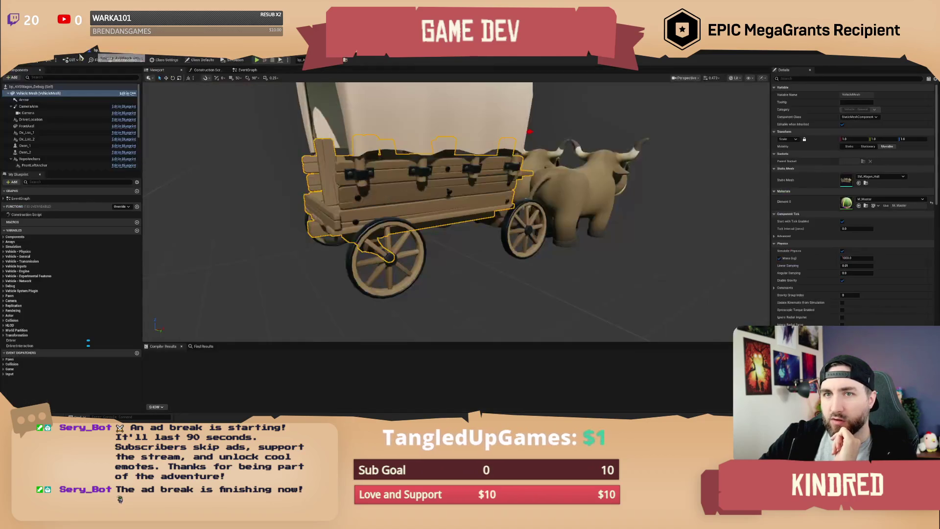
scroll(884, 268, down, 10)
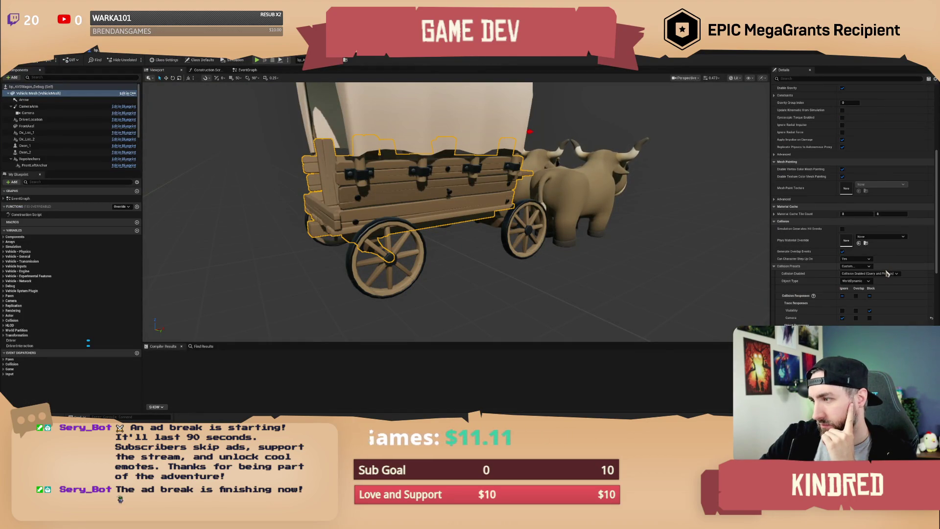
scroll(886, 270, down, 1)
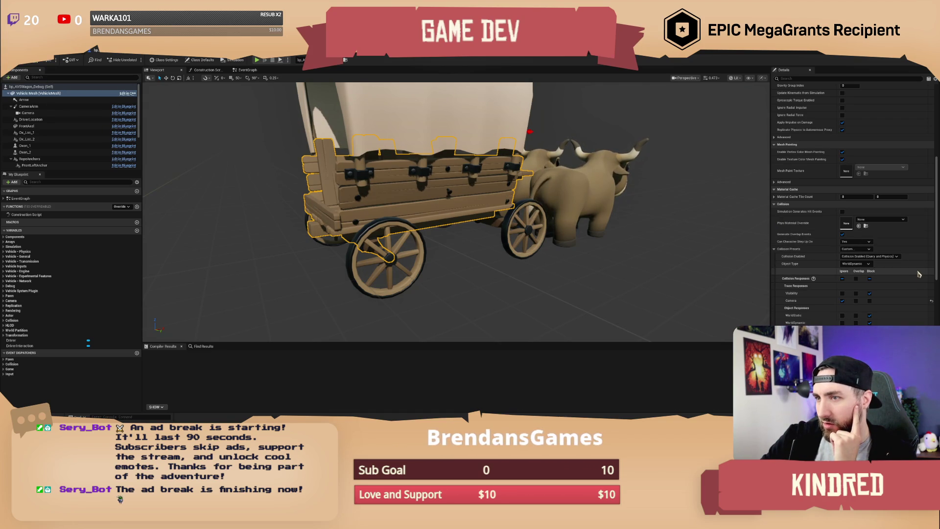
drag(441, 220, 387, 222)
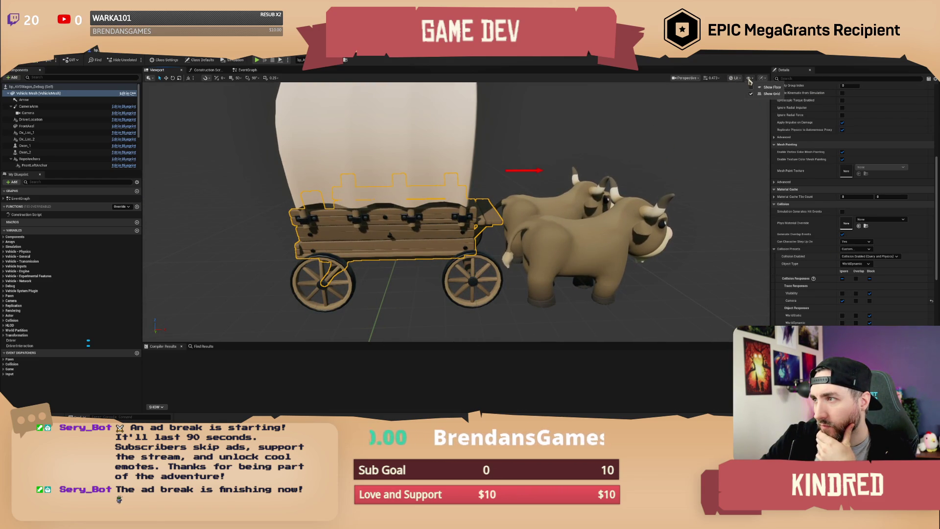
click(749, 82)
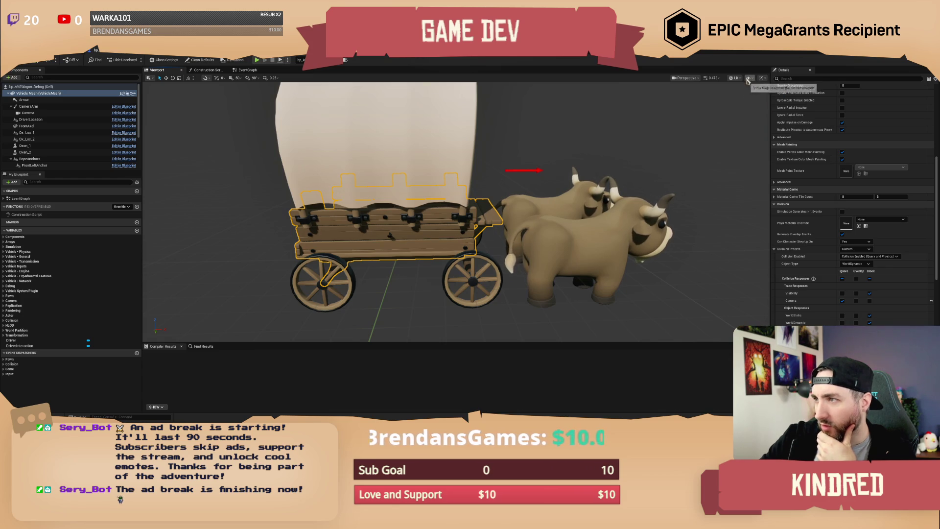
click(694, 79)
click(502, 100)
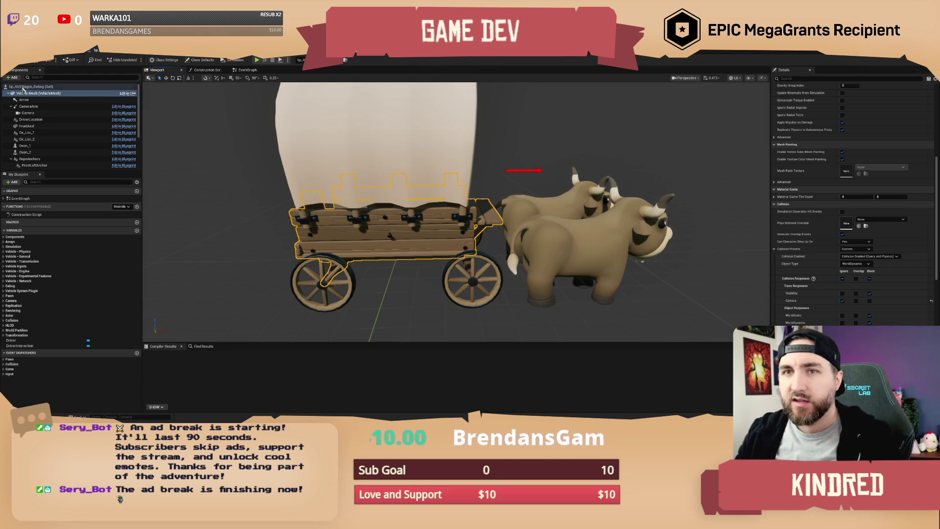
key(alt+Tab)
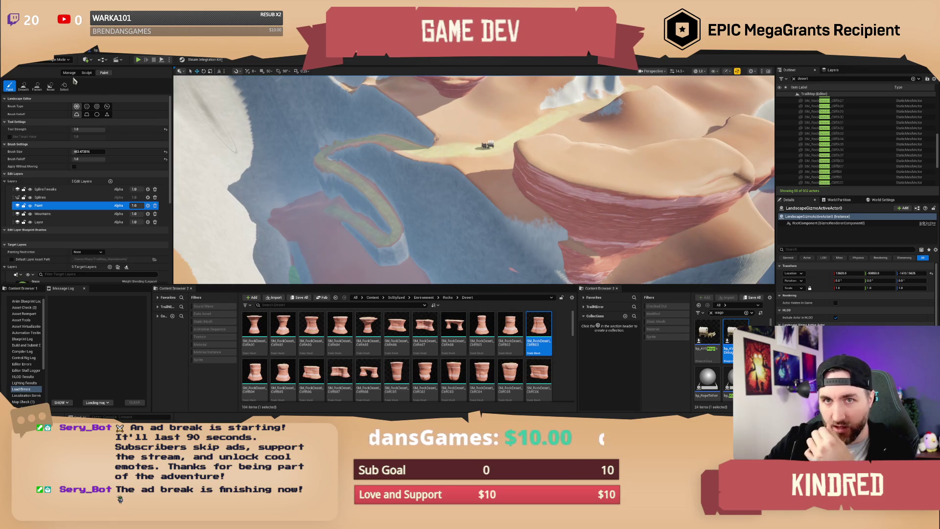
- Switch from Landscape to Selection Mode and select the SM_RockDesert_CliffA08 canyon rock
click(68, 61)
click(75, 78)
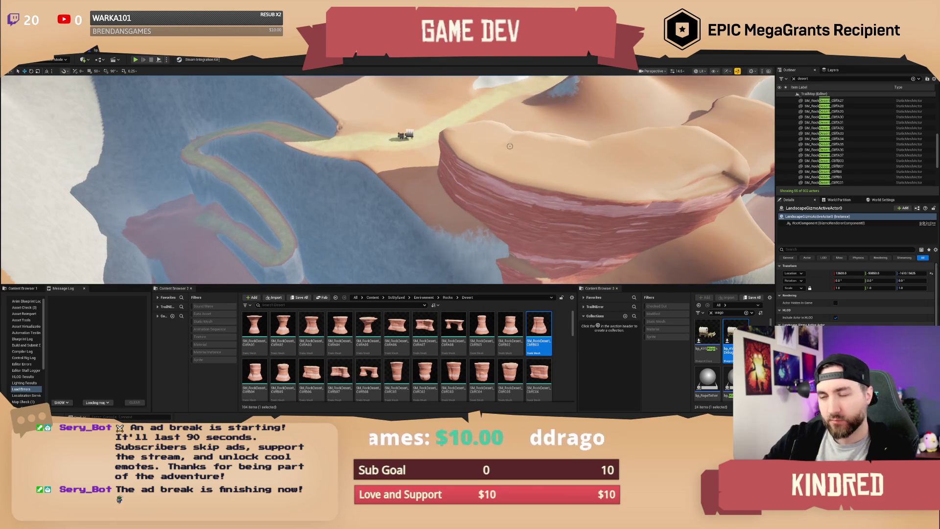
scroll(518, 161, down, 5)
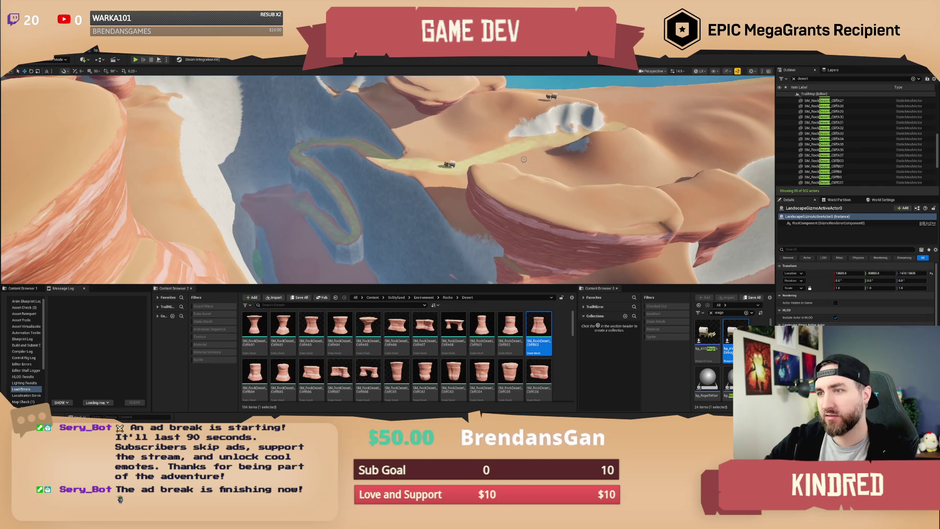
scroll(523, 159, up, 10)
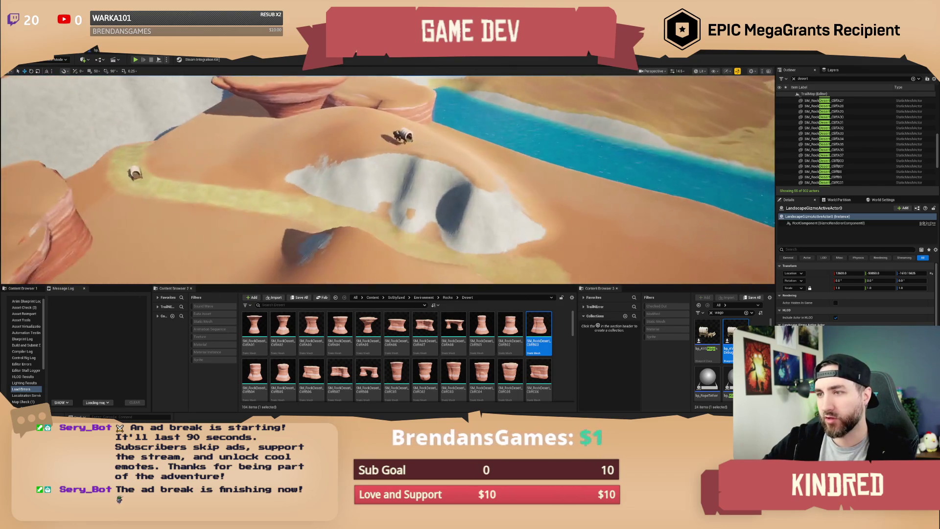
scroll(388, 176, up, 5)
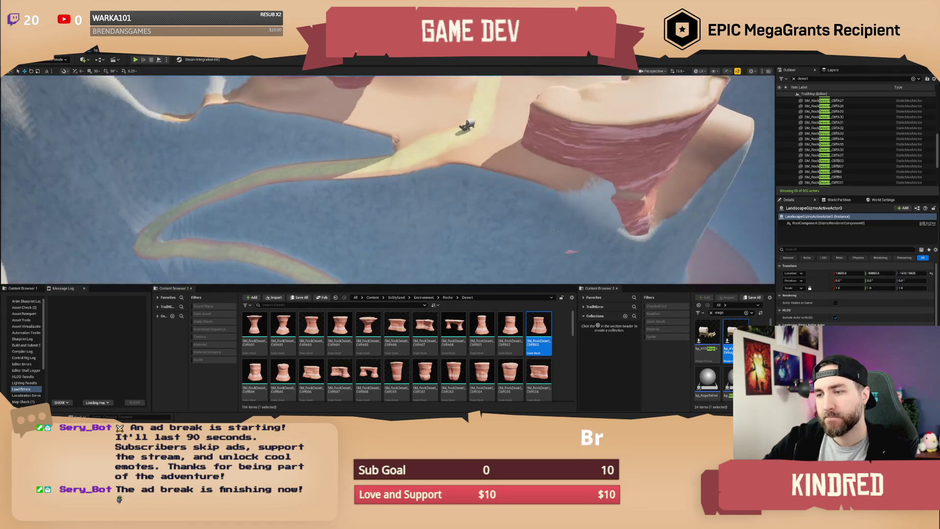
key(Left)
key(Left)
key(Left)
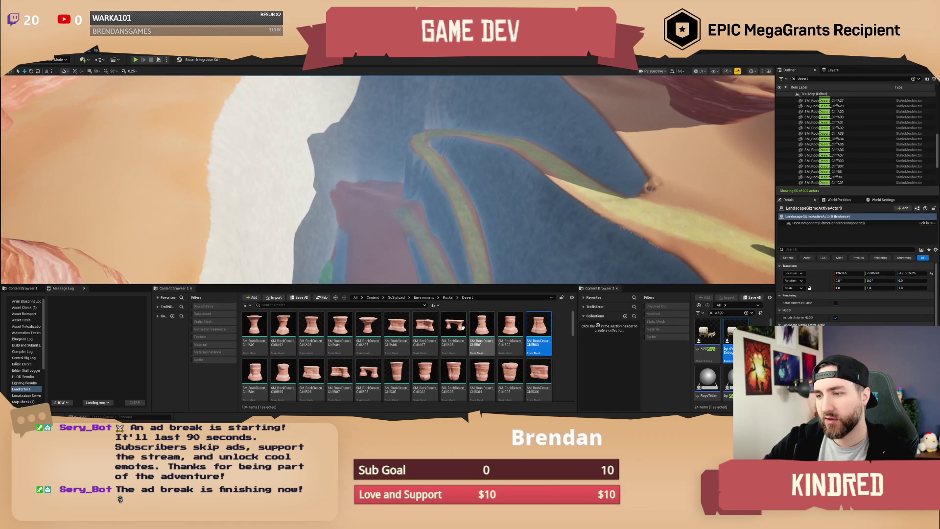
click(368, 190)
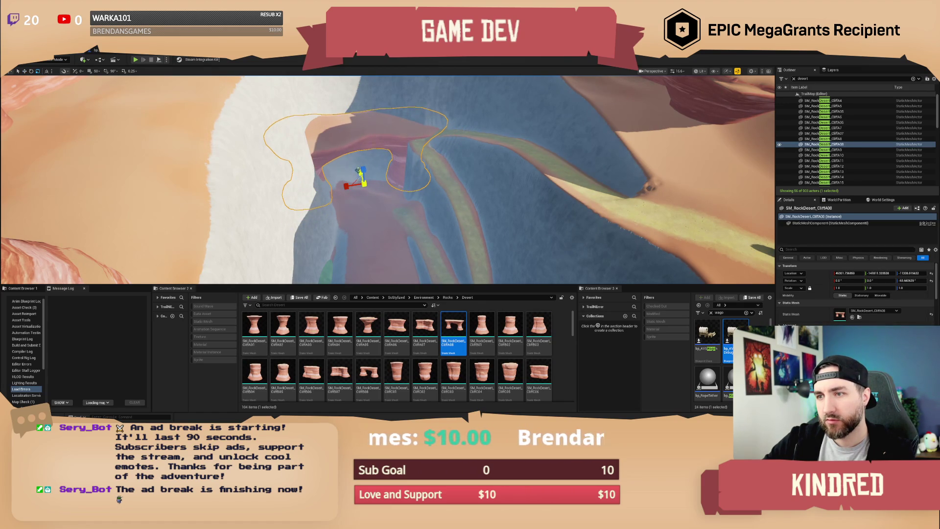
- Rotate the CliffA08 cliff arch about 20 degrees to Z -73 and adjust its height slightly
key(Escape)
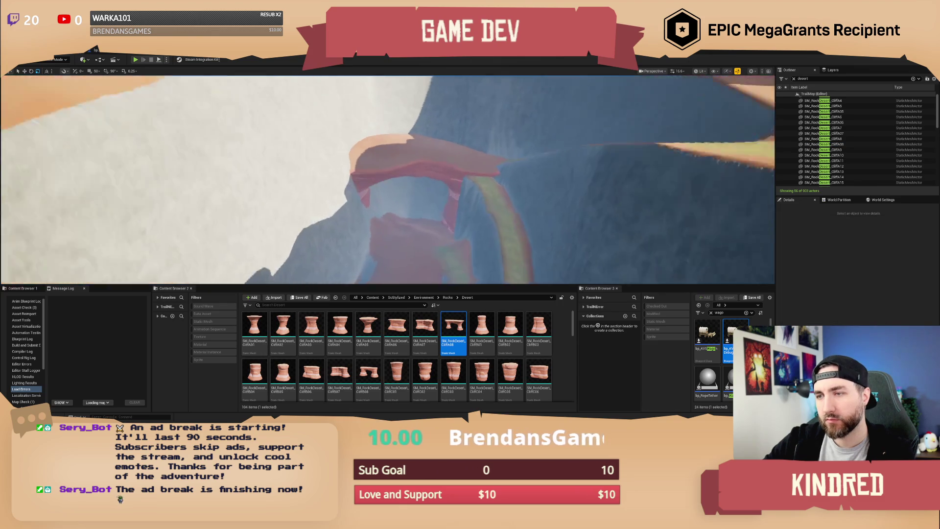
key(w)
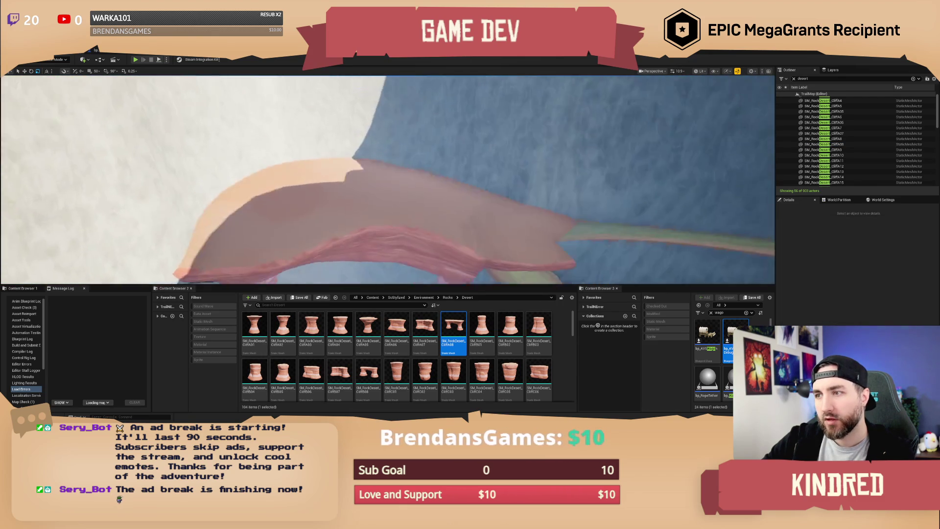
click(408, 216)
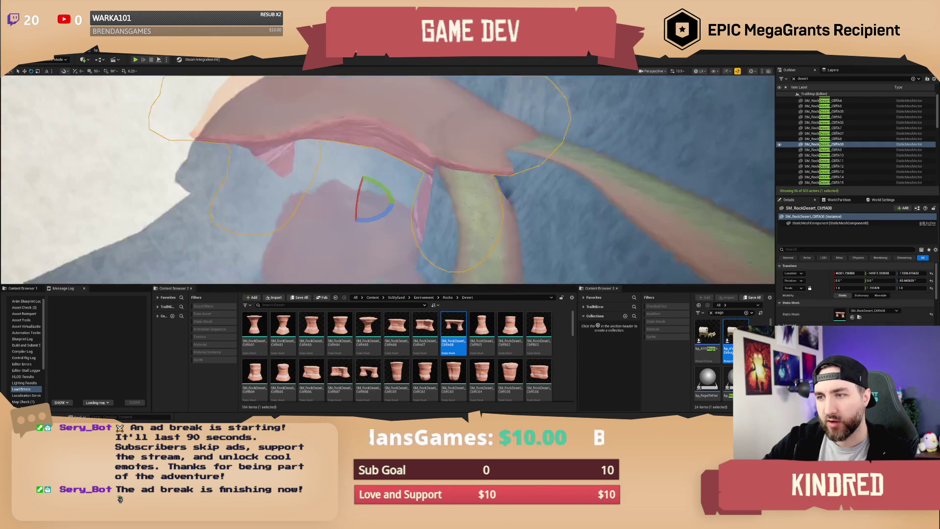
mouse_move(383, 211)
mouse_down()
mouse_move(329, 204)
mouse_move(382, 187)
mouse_up()
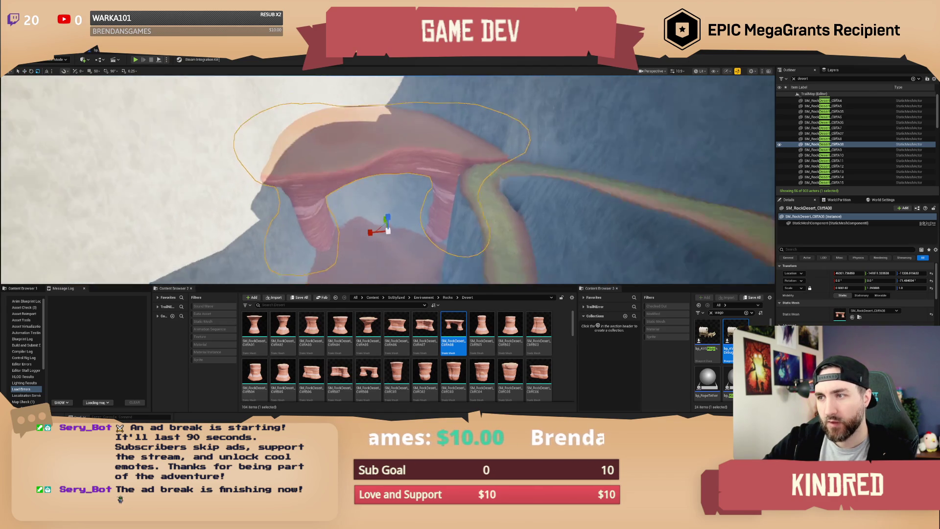
drag(388, 195, 388, 184)
- Delete the bp_AVSWagon_Debug6 wagon from the canyon trail
click(487, 189)
drag(487, 189, 521, 156)
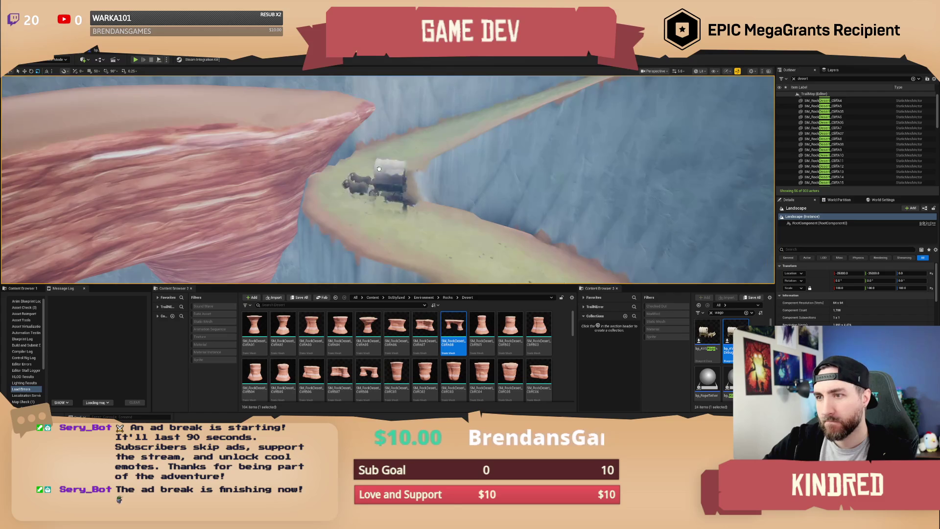
click(381, 156)
key(Delete)
drag(381, 156, 427, 148)
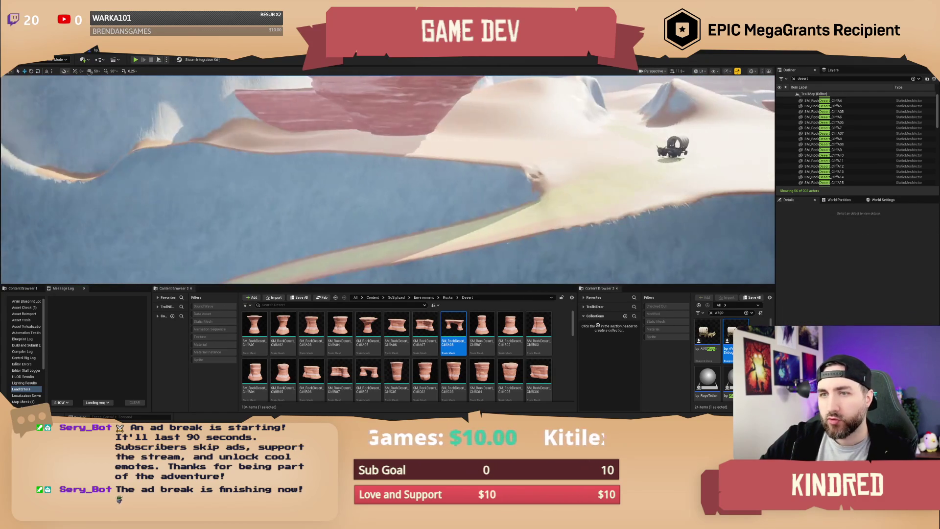
click(57, 59)
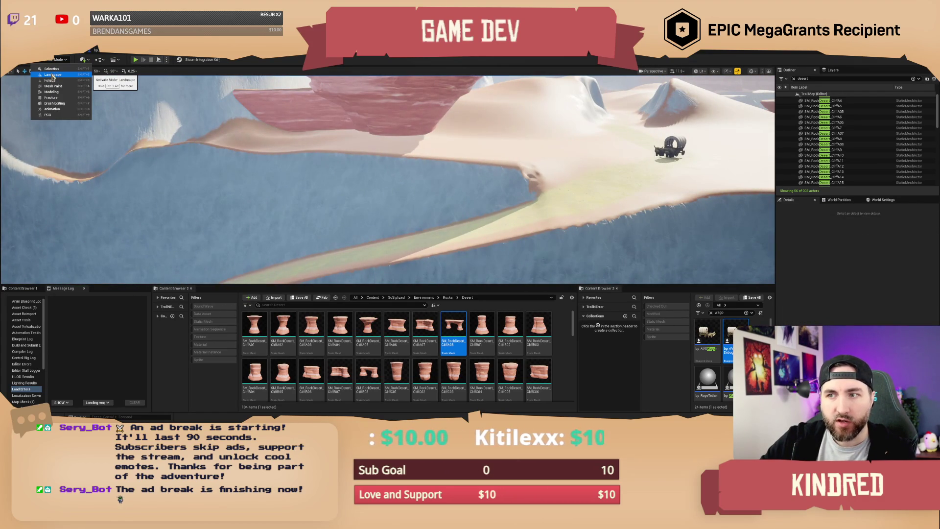
drag(387, 176, 445, 165)
scroll(431, 362, down, 2)
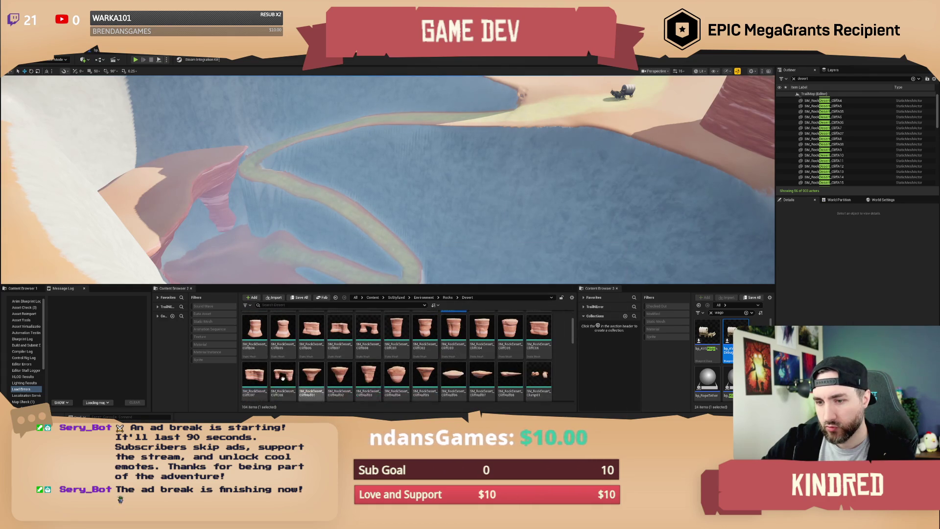
- Place a CliffB06 rock in the canyon, shrink it to about three-quarter size, and shift it left
drag(392, 196, 392, 176)
scroll(300, 371, up, 2)
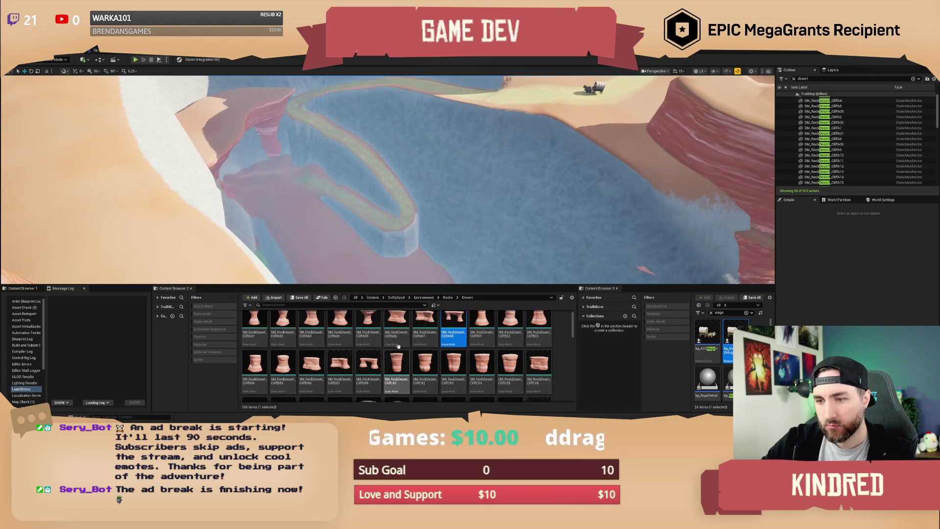
mouse_move(300, 372)
mouse_down()
mouse_move(308, 255)
mouse_move(377, 178)
mouse_move(429, 161)
mouse_up()
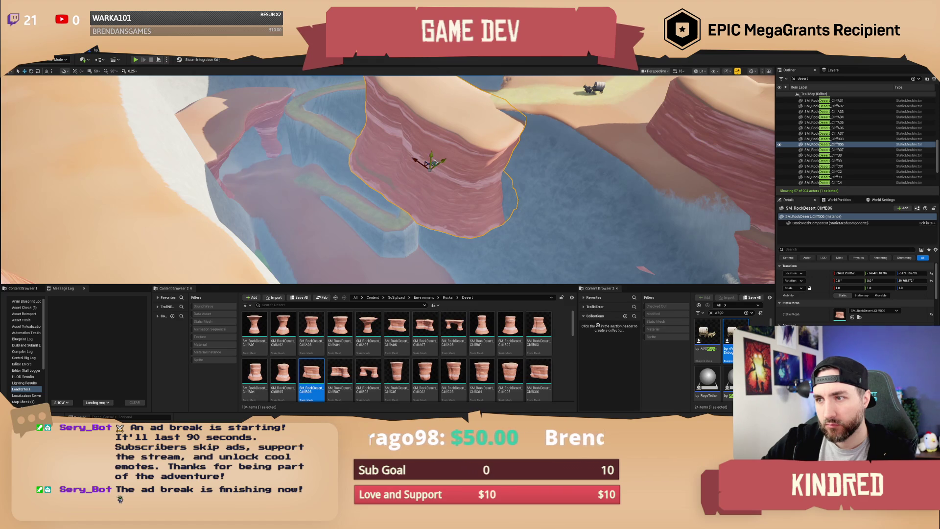
mouse_move(434, 162)
mouse_down()
mouse_move(430, 178)
mouse_move(478, 183)
mouse_move(440, 174)
mouse_up()
key(f)
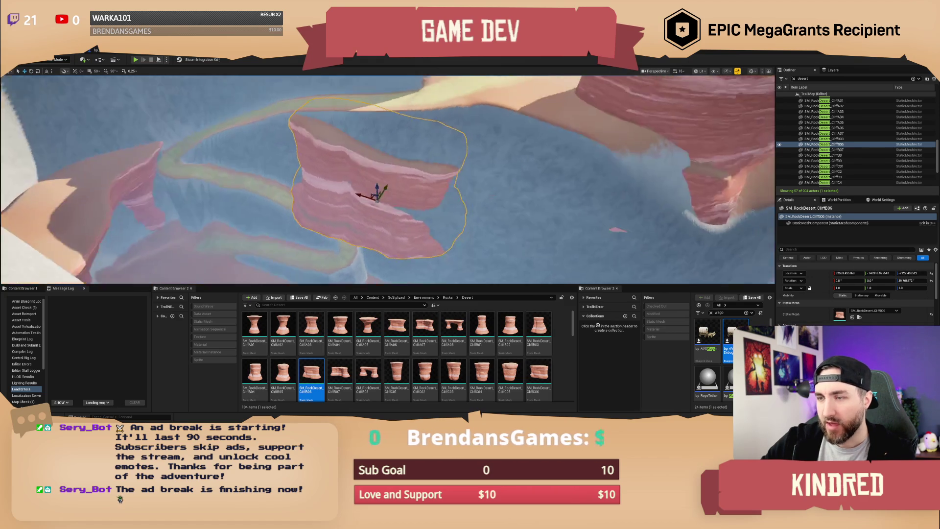
drag(842, 288, 812, 288)
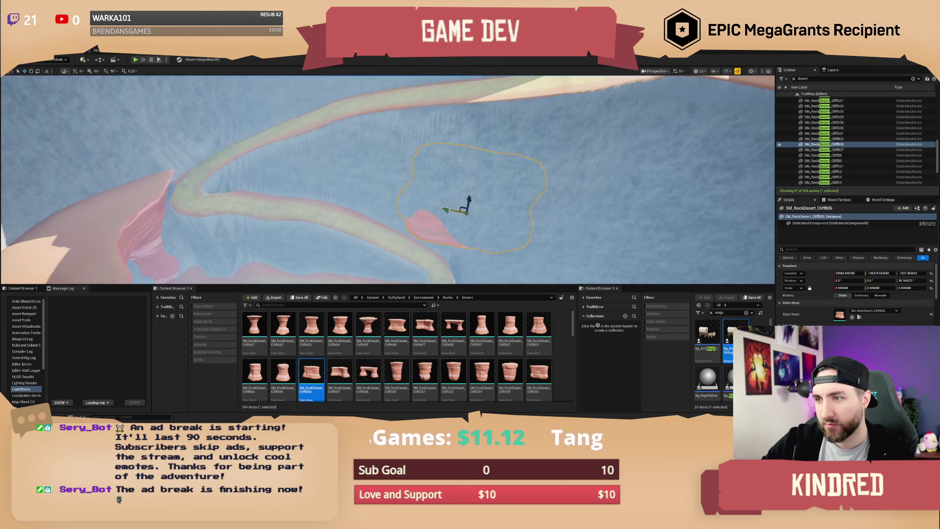
drag(385, 195, 311, 178)
- Tilt the new cliff about 6.5 degrees and reposition it along the canyon wall
key(f)
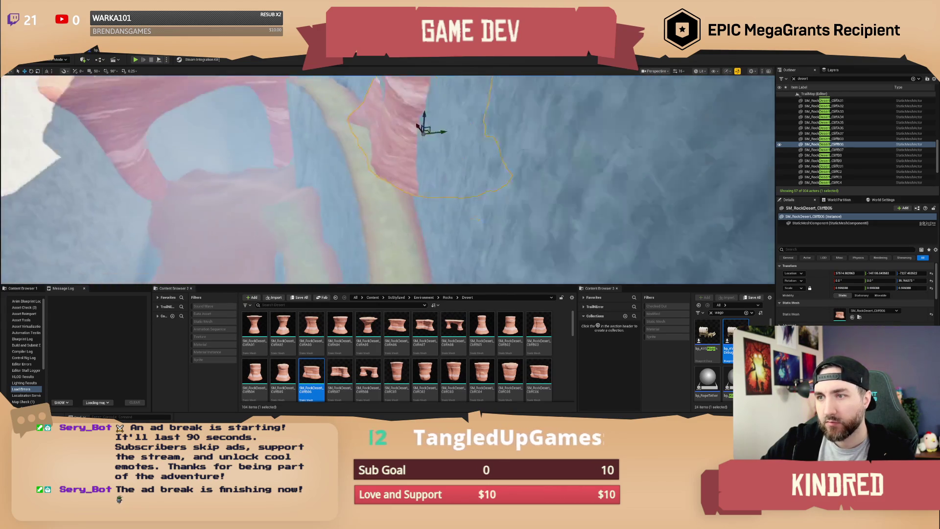
key(e)
drag(395, 127, 407, 153)
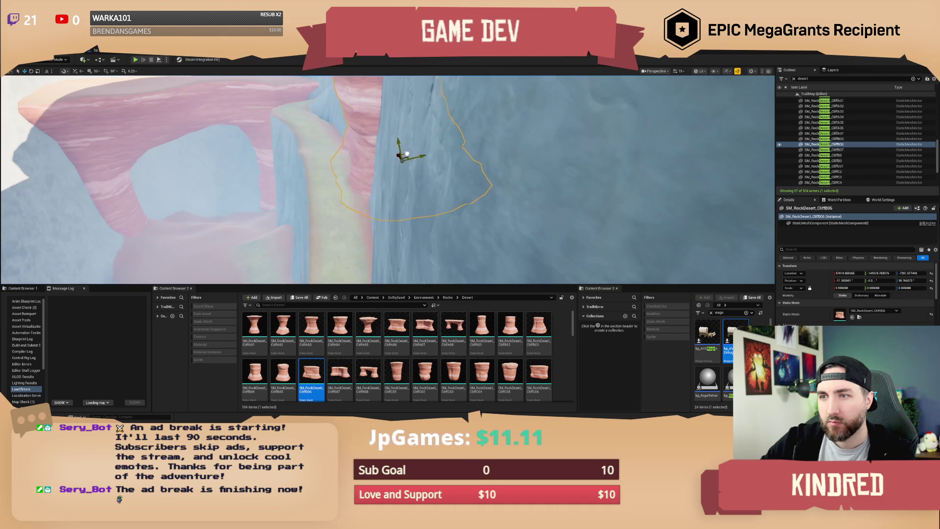
key(e)
drag(424, 225, 464, 235)
key(w)
key(a)
key(e)
key(f)
key(w)
mouse_move(389, 209)
mouse_down()
mouse_move(415, 219)
mouse_move(444, 206)
mouse_move(415, 216)
mouse_up()
key(e)
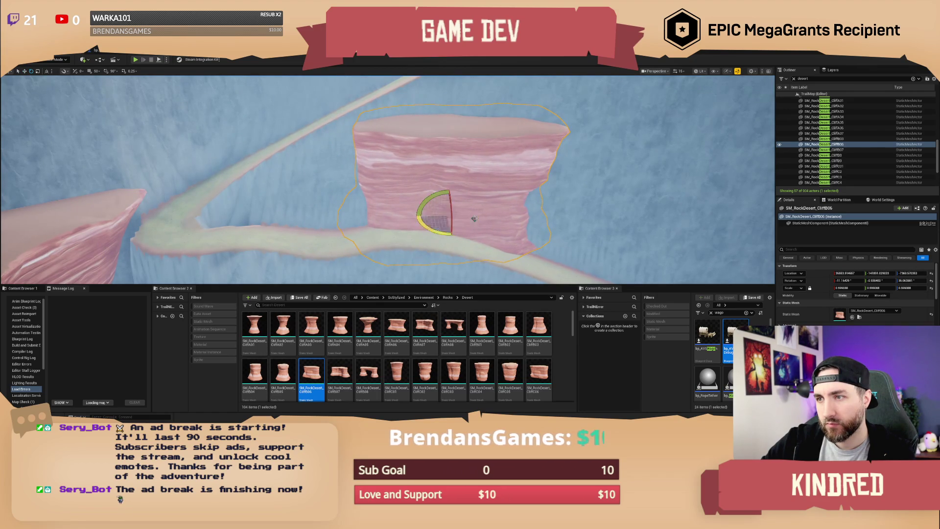
- Drop another cliff rock pillar into the canyon and frame it up close
mouse_move(397, 372)
mouse_down()
mouse_move(344, 239)
mouse_move(241, 221)
mouse_move(244, 195)
mouse_move(211, 226)
mouse_move(229, 203)
mouse_move(226, 213)
mouse_up()
key(f)
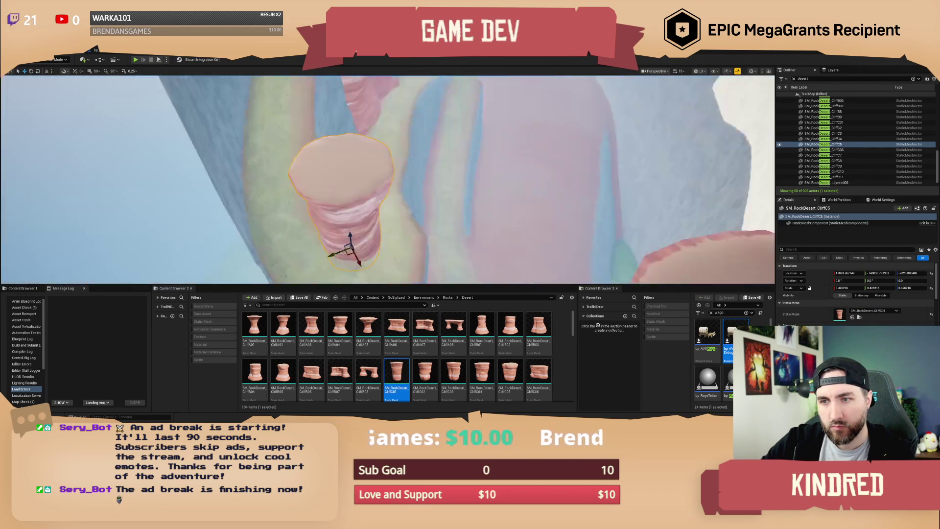
scroll(387, 180, down, 3)
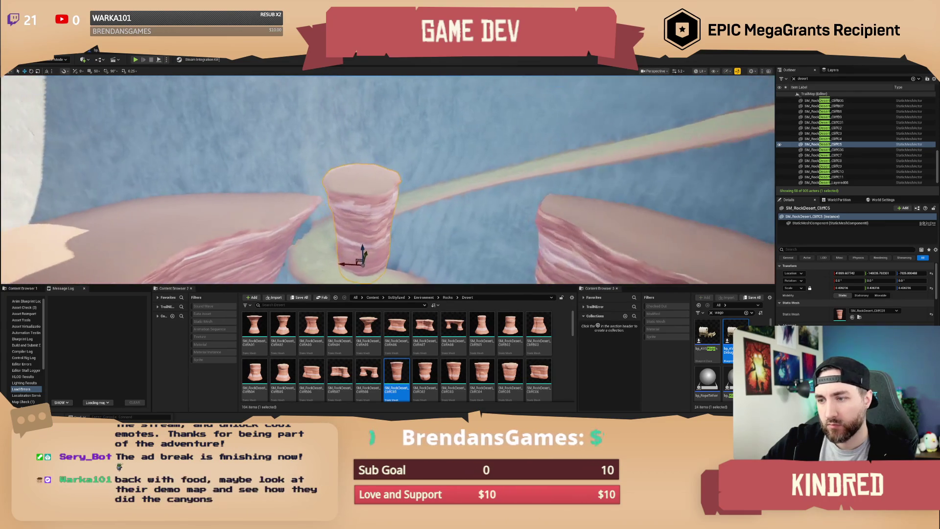
scroll(345, 361, down, 1)
scroll(345, 361, down, 2)
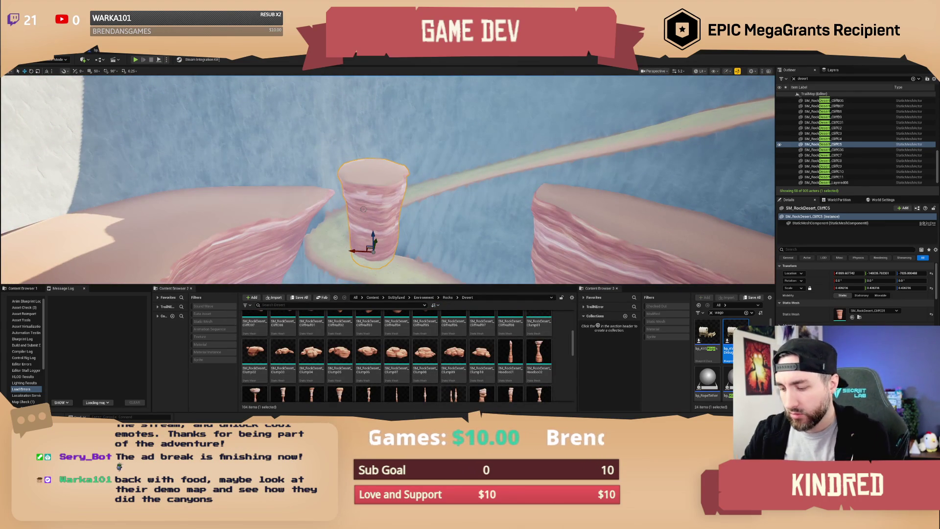
- Delete the cliff pillar and put a uniformly scaled-up Hoodoo02 rock in its place
key(Delete)
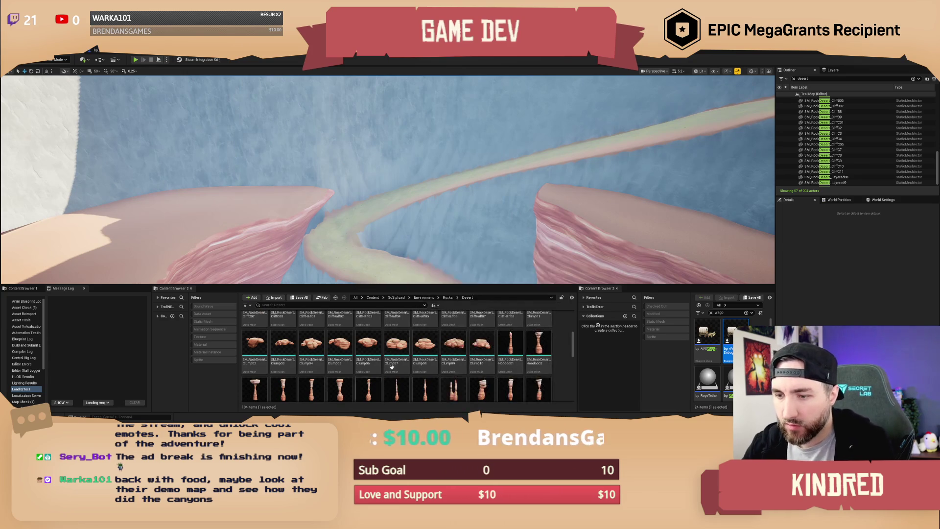
mouse_move(539, 352)
mouse_down()
mouse_move(402, 171)
mouse_move(411, 151)
mouse_up()
key(f)
key(w)
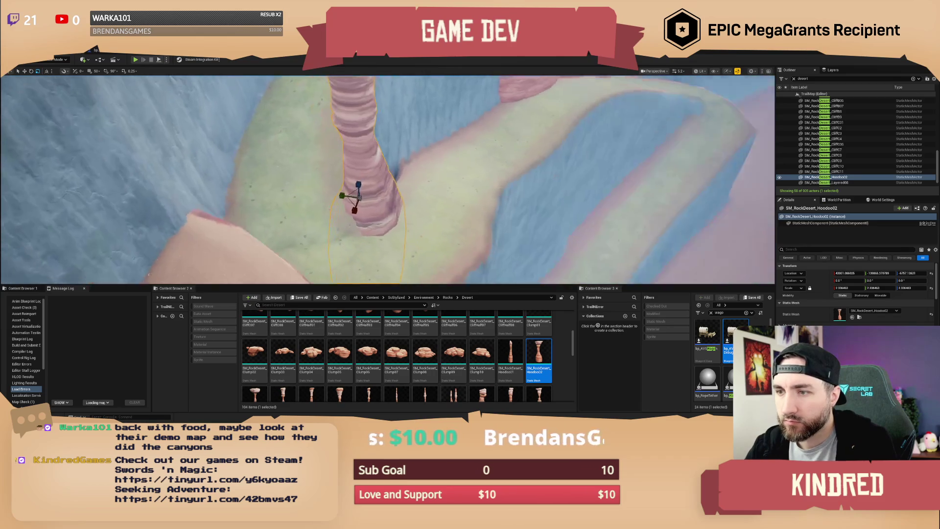
scroll(488, 358, down, 2)
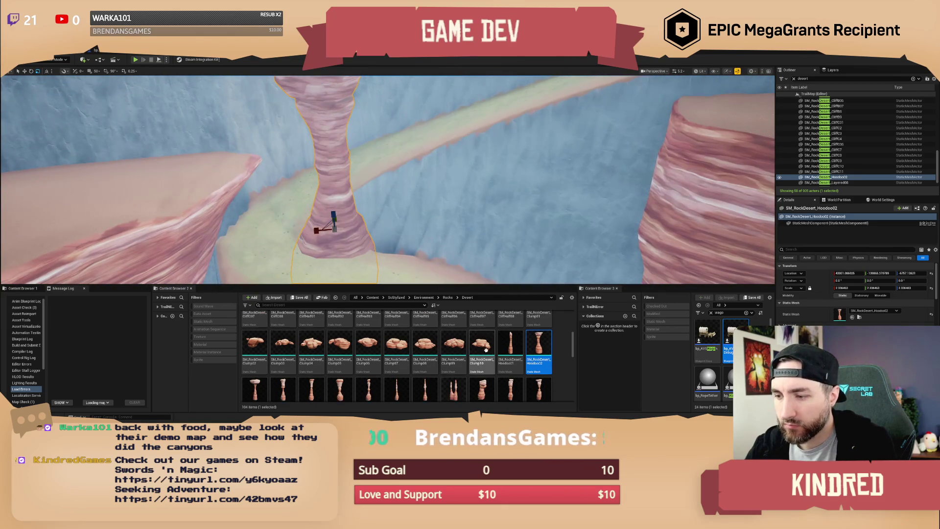
- Add an enlarged, slightly tilted Clump07 rock at the hoodoo's base
mouse_move(488, 362)
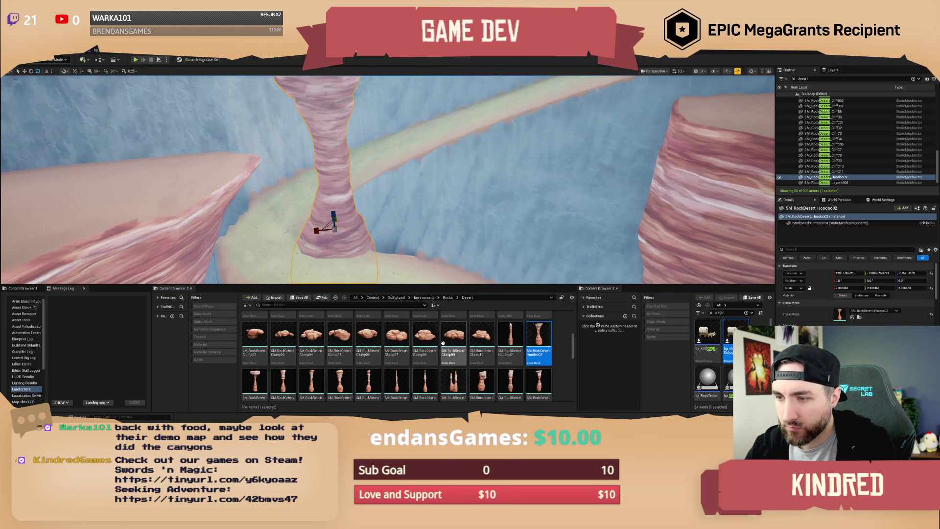
drag(396, 338, 391, 222)
key(f)
key(e)
mouse_move(366, 149)
mouse_down()
mouse_move(332, 175)
mouse_move(378, 168)
mouse_move(372, 181)
mouse_move(298, 186)
mouse_up()
key(w)
key(f)
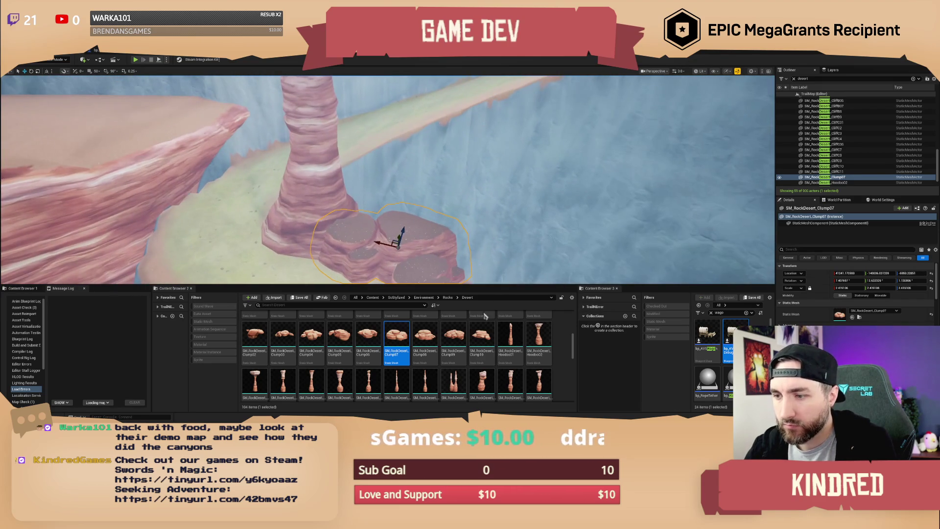
scroll(468, 360, down, 3)
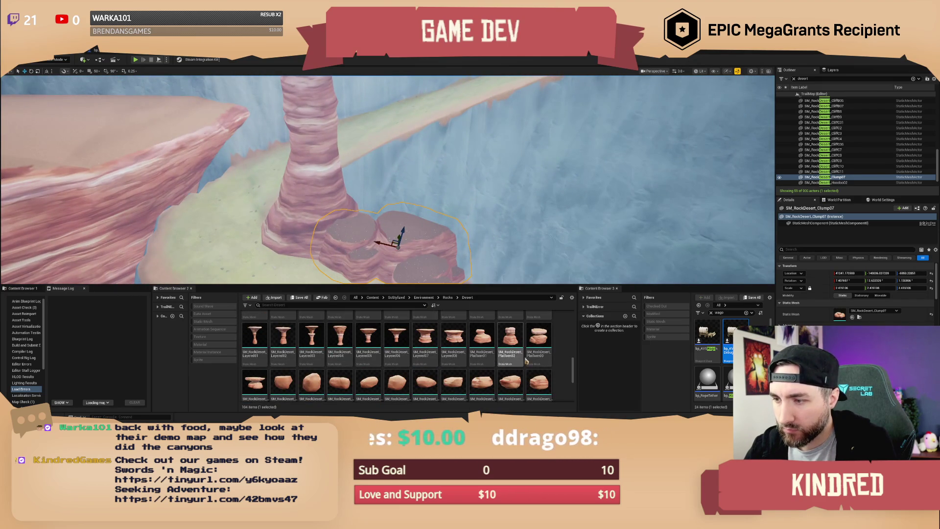
scroll(535, 330, down, 2)
- Try a Platform03 rock, then place a Rock09 boulder scaled to about 3.59
drag(525, 323, 377, 194)
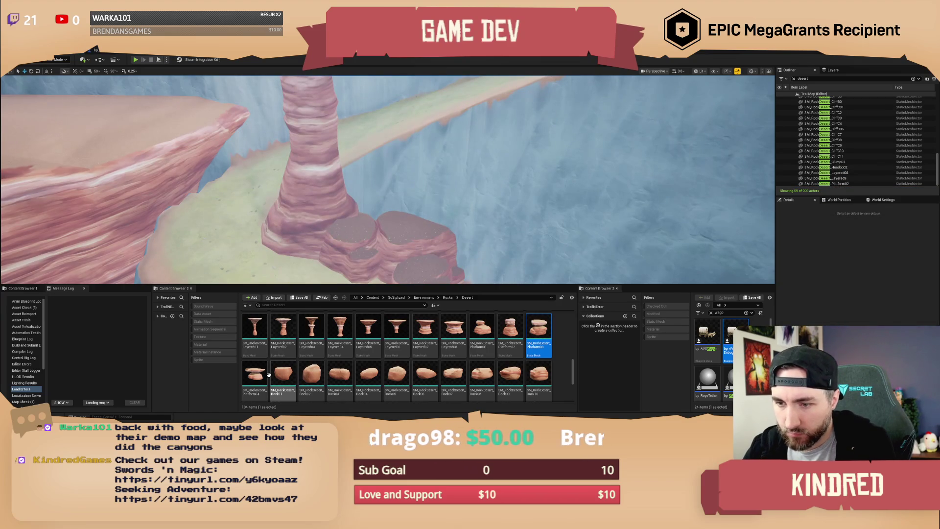
scroll(494, 344, down, 1)
mouse_move(510, 360)
mouse_down()
mouse_move(376, 243)
mouse_move(372, 174)
mouse_up()
key(w)
key(w)
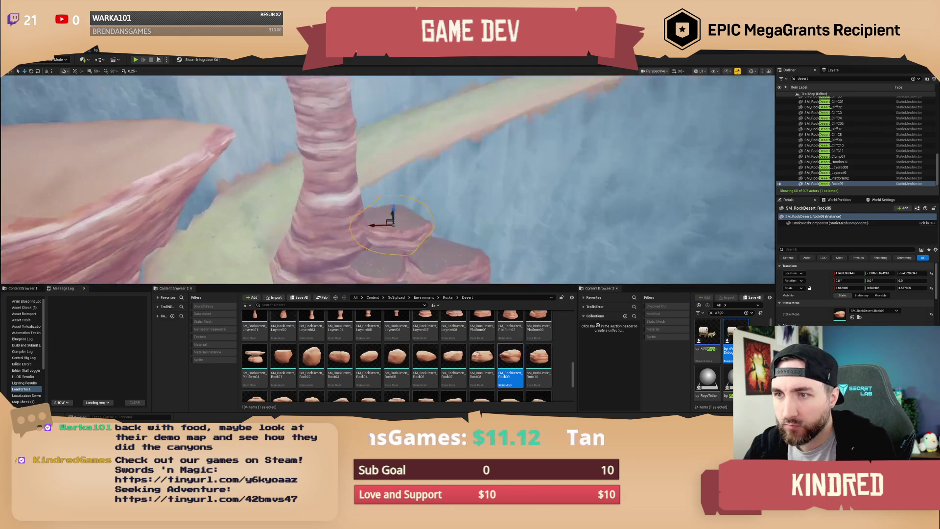
key(s)
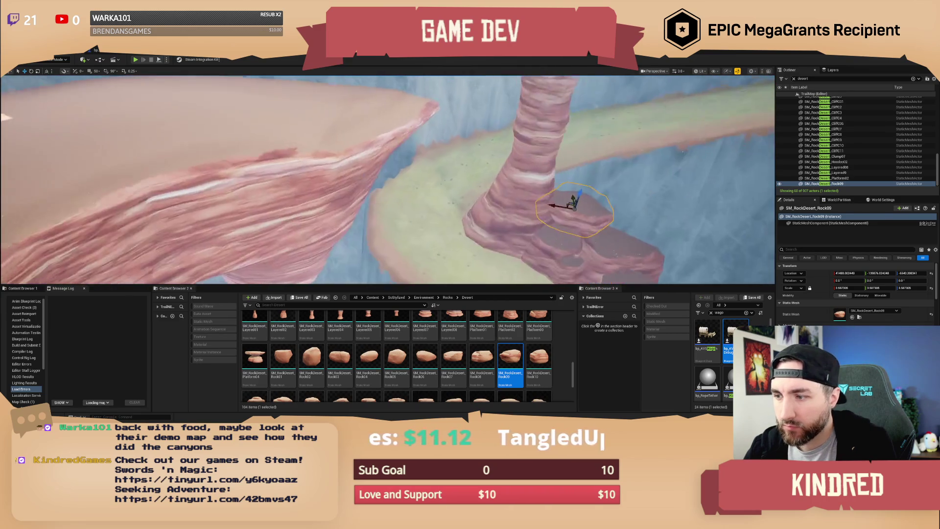
scroll(425, 370, up, 1)
scroll(425, 369, up, 2)
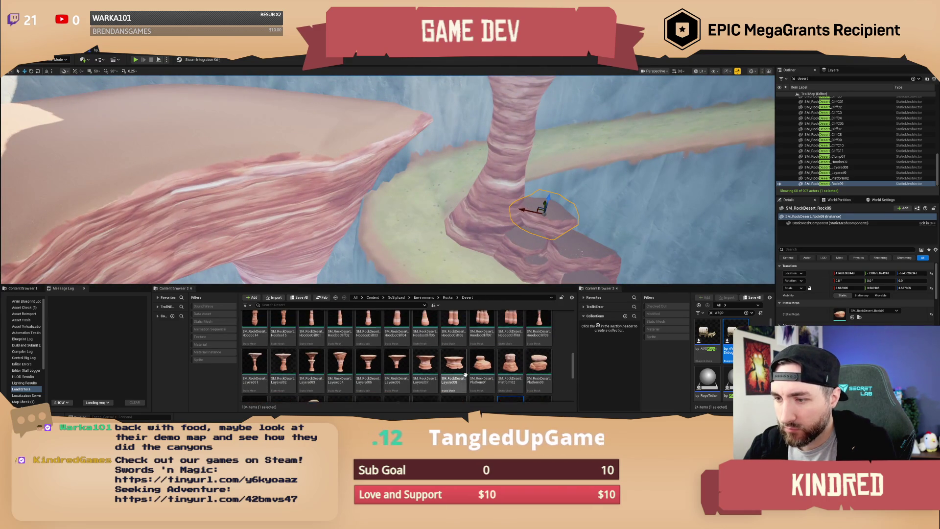
scroll(515, 366, down, 1)
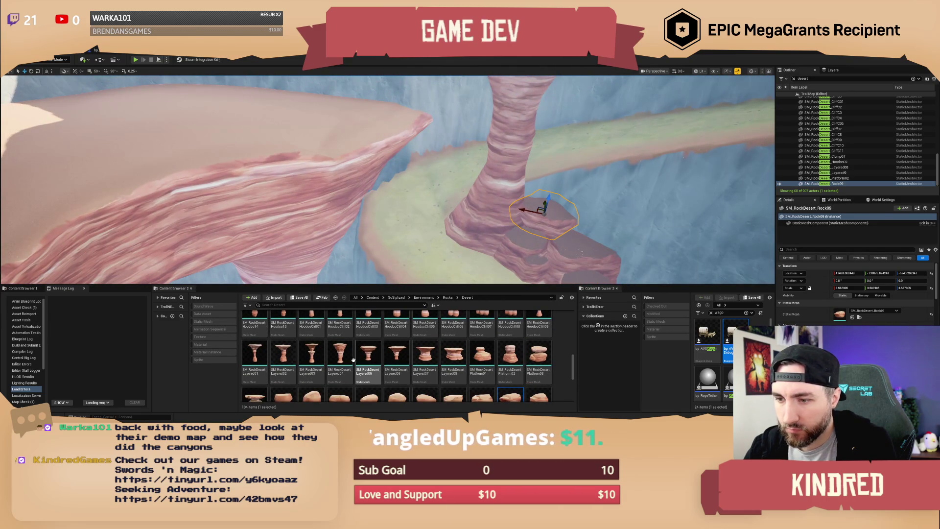
scroll(418, 365, down, 2)
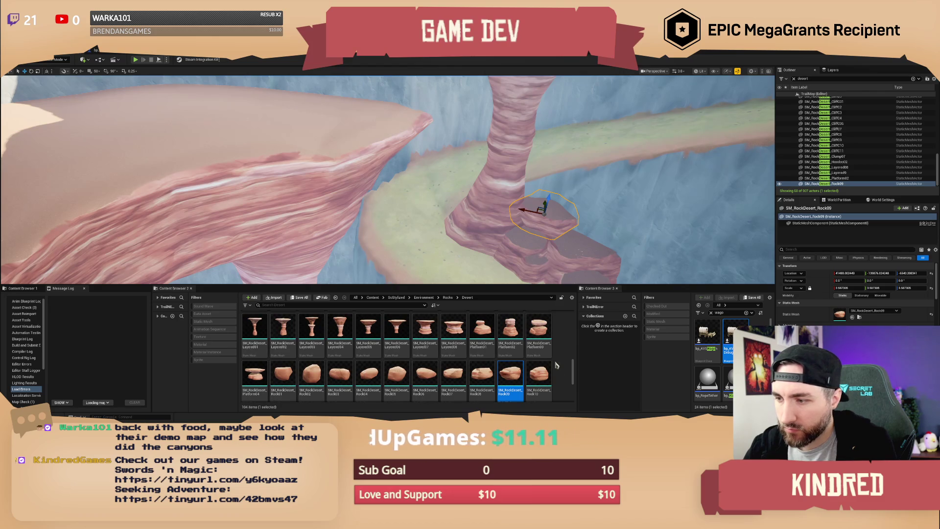
- Place a Platform02 rock, then drop a Hoodoo11 pillar into the canyon
click(513, 331)
mouse_move(514, 331)
mouse_down()
mouse_move(399, 143)
mouse_move(407, 156)
mouse_move(388, 152)
mouse_move(358, 275)
mouse_up()
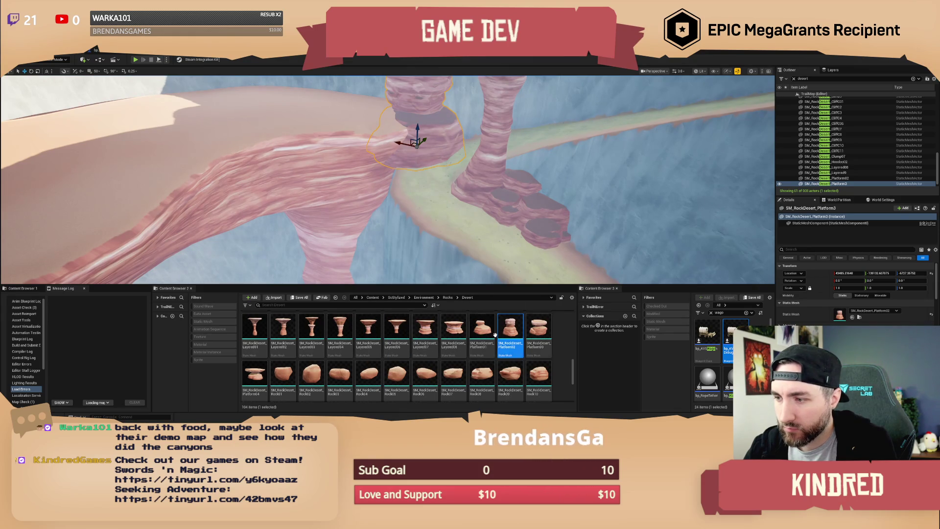
scroll(471, 350, down, 3)
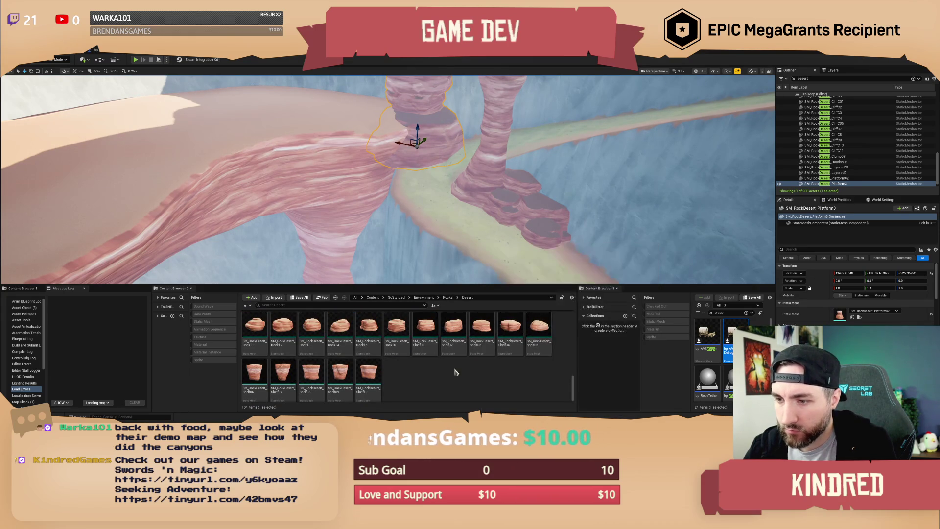
scroll(426, 378, up, 3)
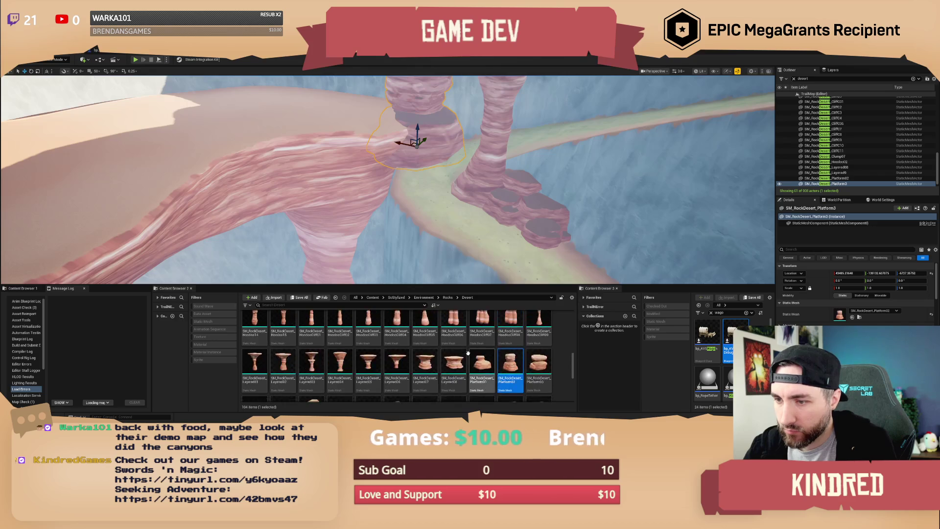
scroll(507, 353, up, 1)
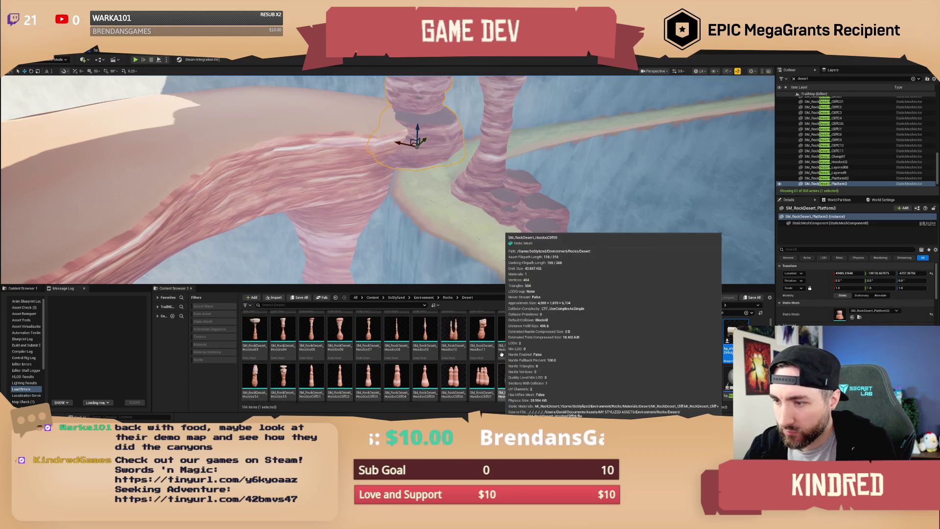
scroll(507, 353, up, 2)
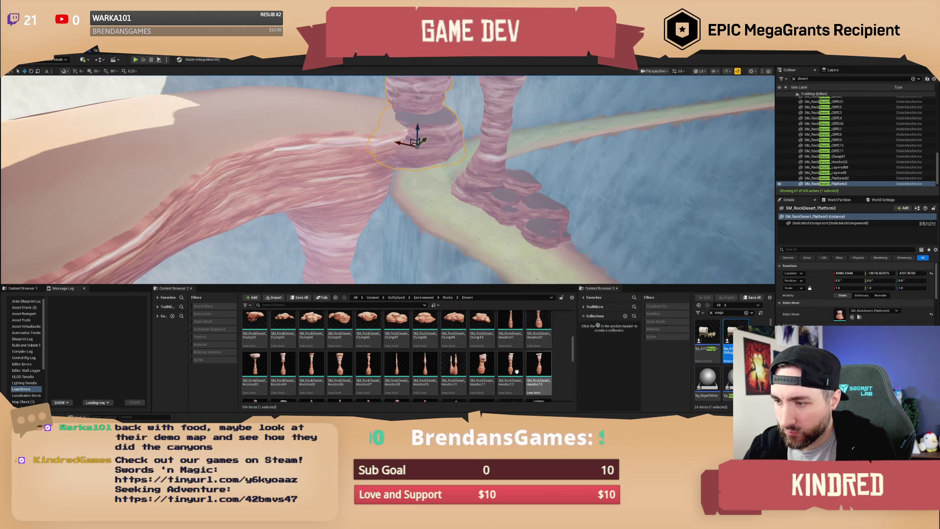
click(482, 374)
mouse_move(443, 278)
mouse_down()
mouse_move(399, 161)
mouse_move(399, 194)
mouse_move(372, 194)
mouse_up()
- Enlarge the Hoodoo11 pillar to about 1.55 scale
key(e)
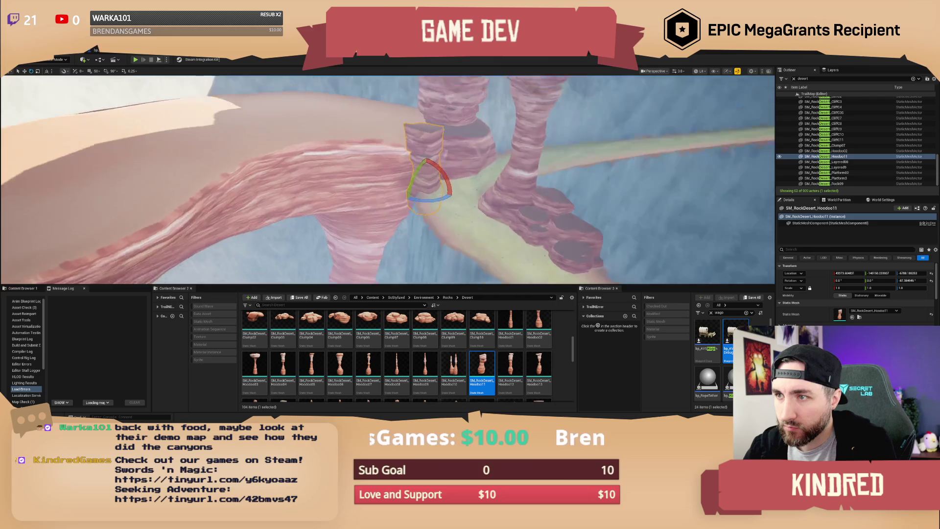
key(w)
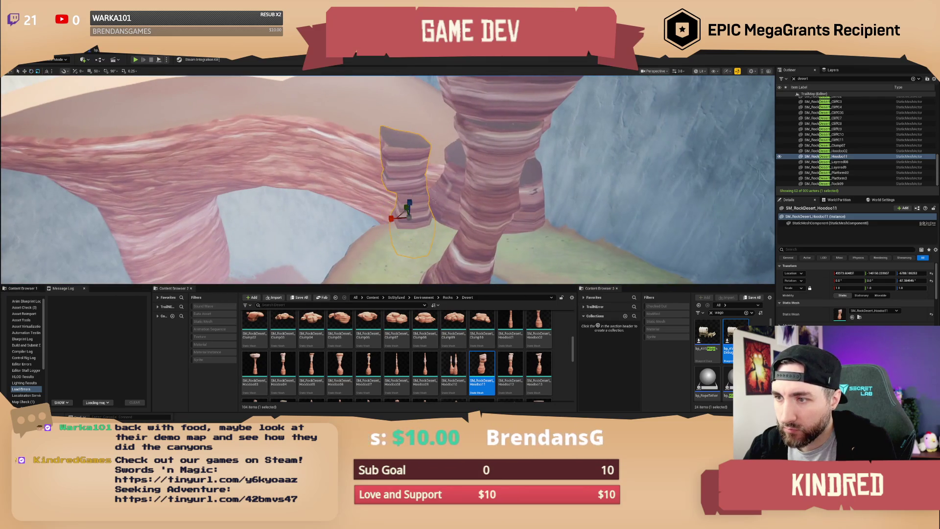
key(r)
drag(409, 218, 416, 205)
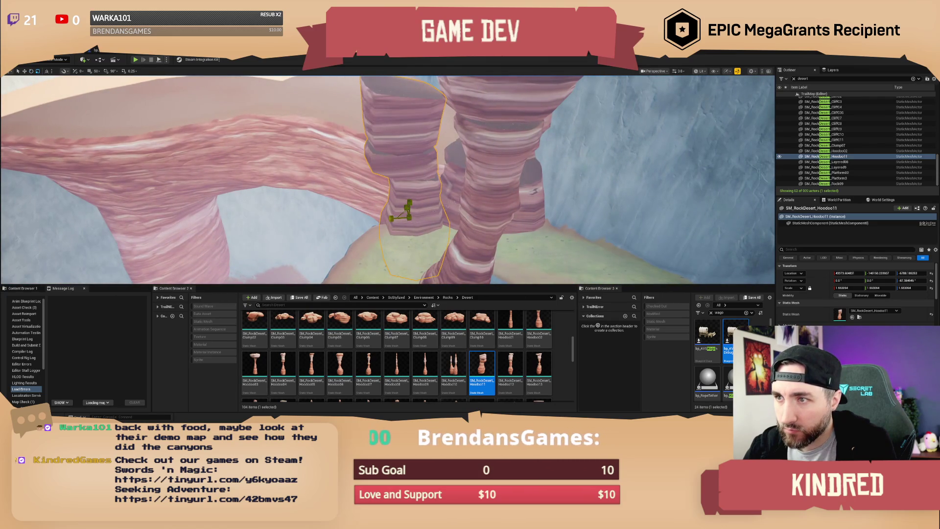
key(e)
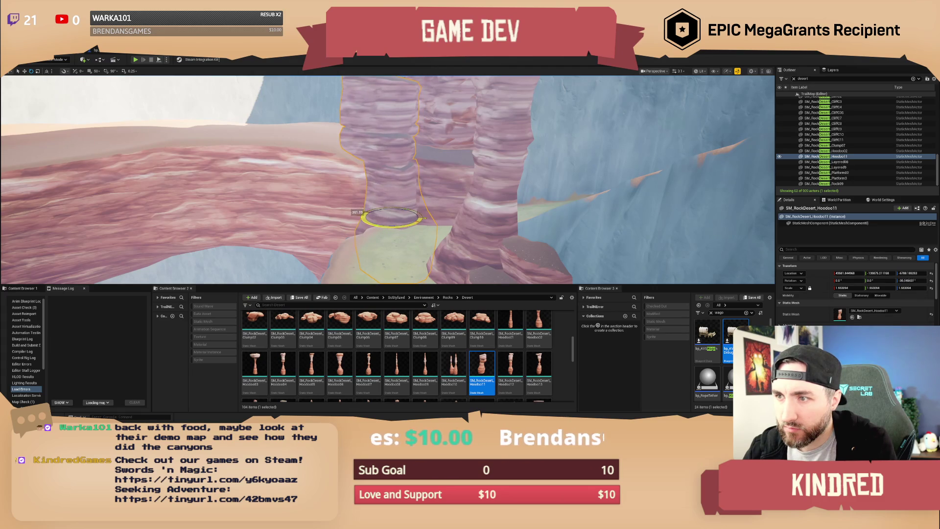
key(Escape)
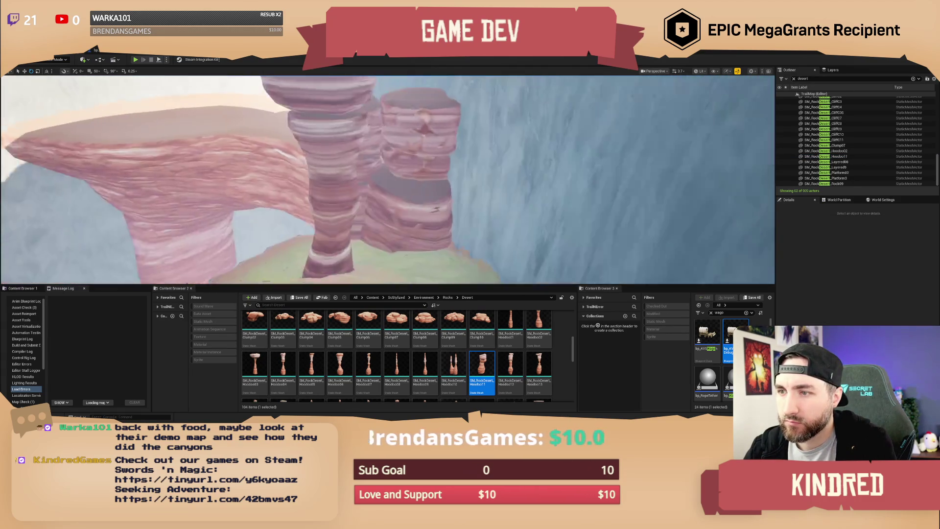
scroll(388, 180, down, 1)
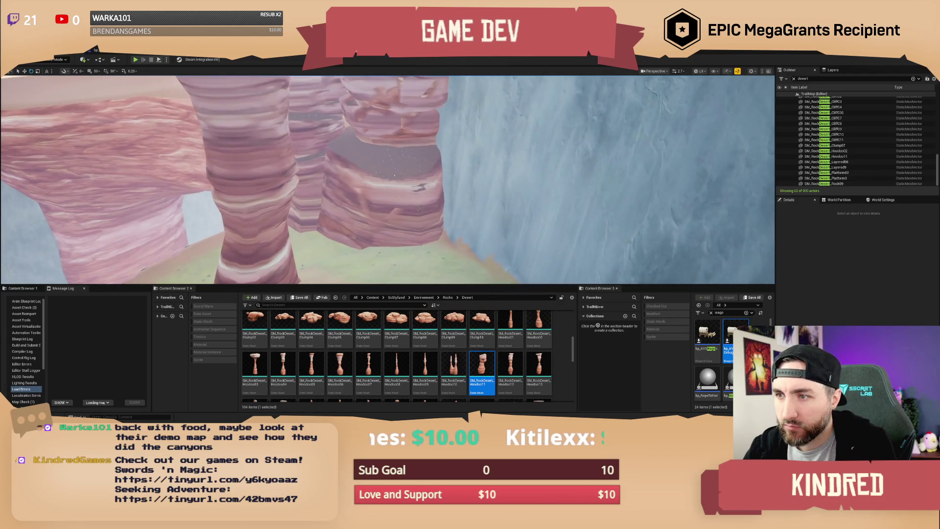
- Move the Hoodoo11 pillar to a new spot beside the other hoodoos
click(387, 195)
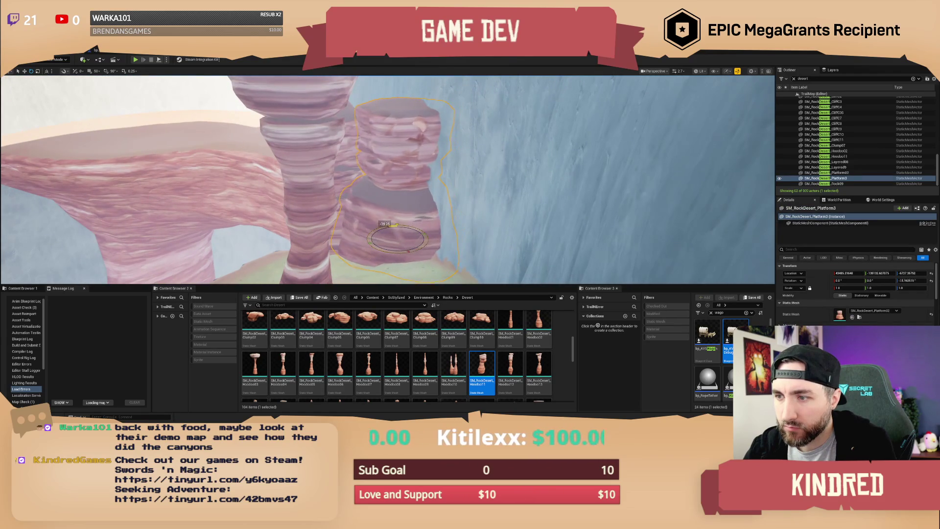
key(Escape)
scroll(387, 179, down, 1)
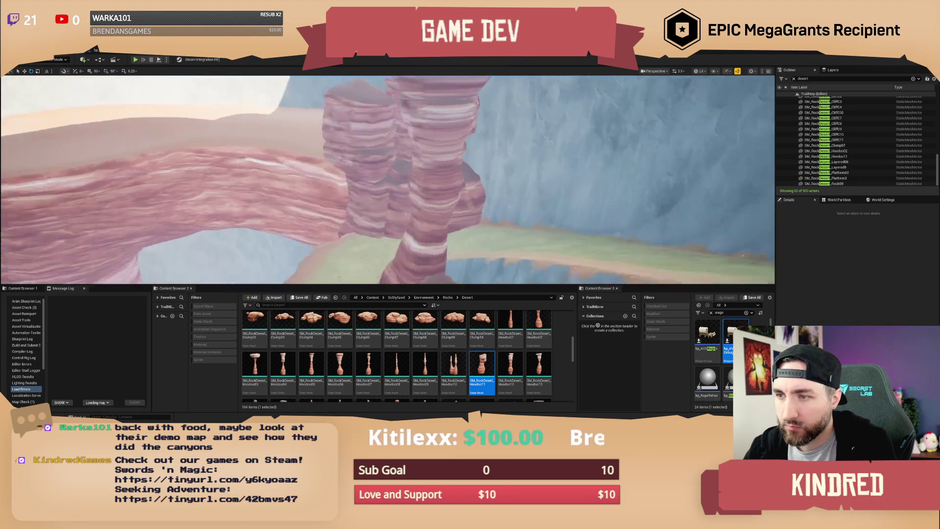
click(388, 198)
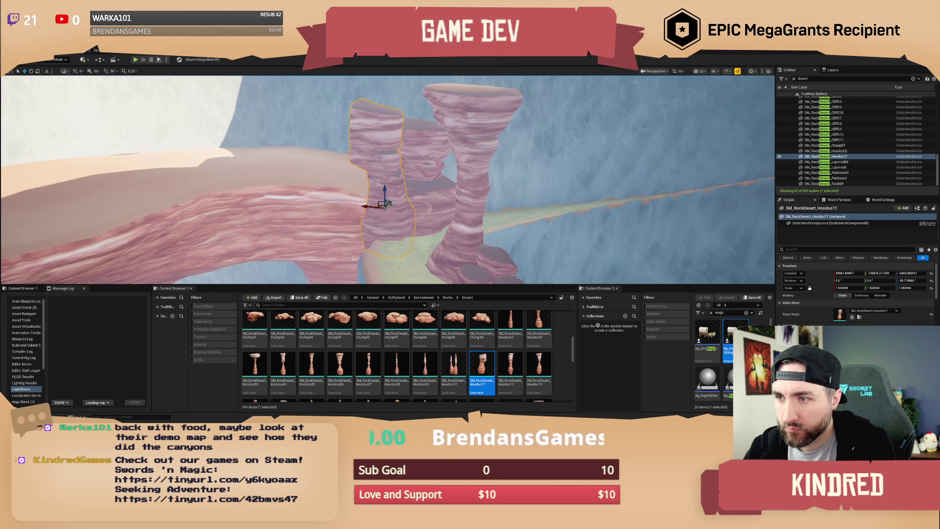
mouse_move(382, 206)
mouse_down()
mouse_move(440, 194)
mouse_move(337, 161)
mouse_up()
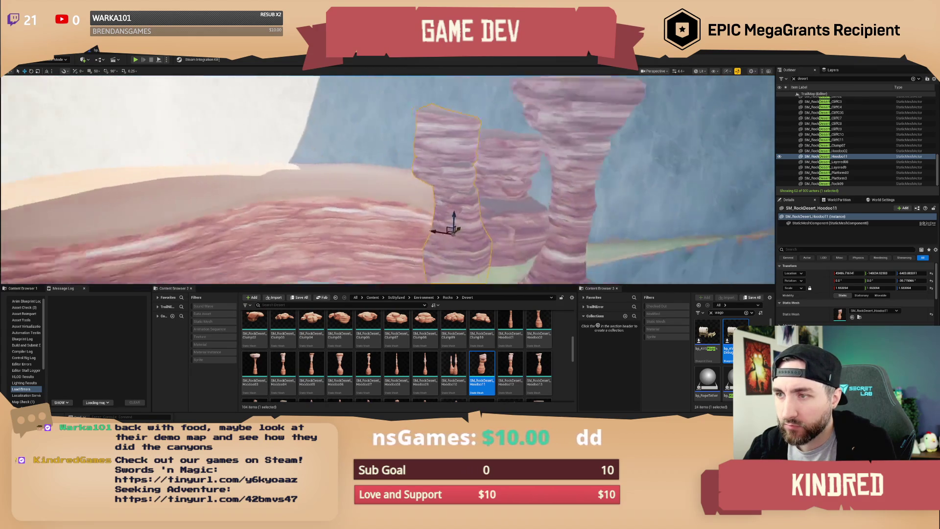
key(Escape)
scroll(388, 180, up, 2)
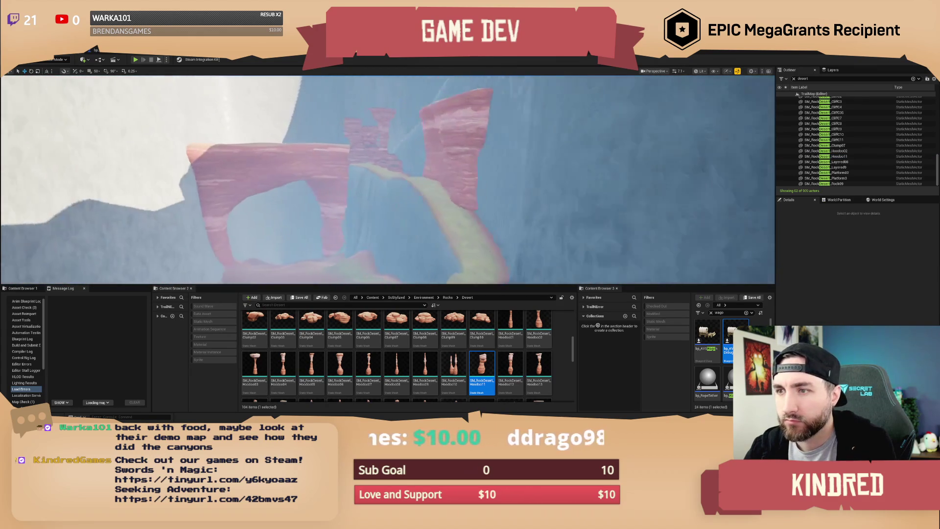
- Duplicate the CliffB06 rock and shift the copy to the right
drag(388, 180, 425, 175)
click(301, 230)
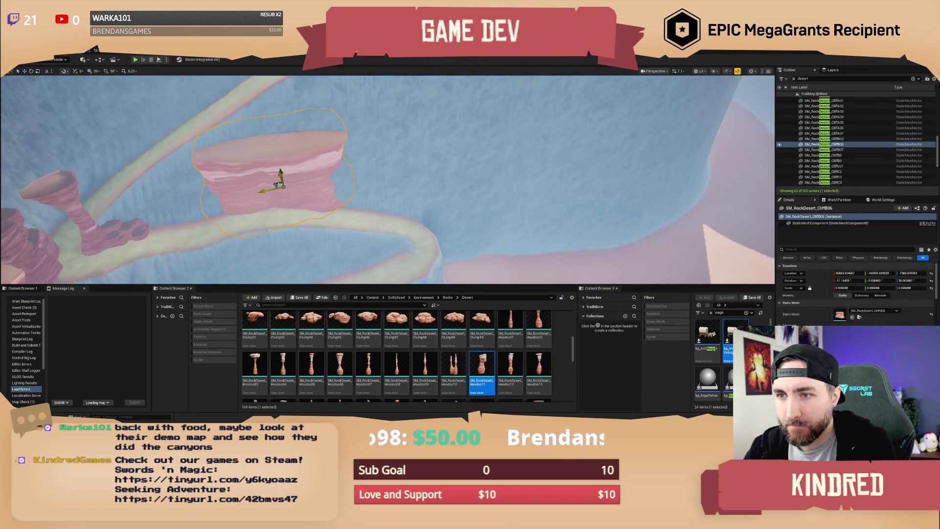
alt+drag(277, 184, 383, 198)
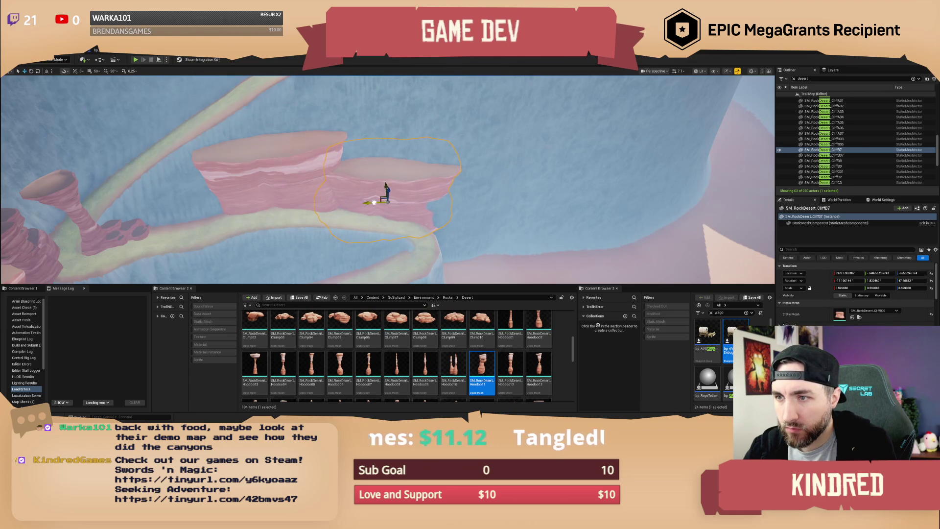
alt+drag(441, 215, 509, 203)
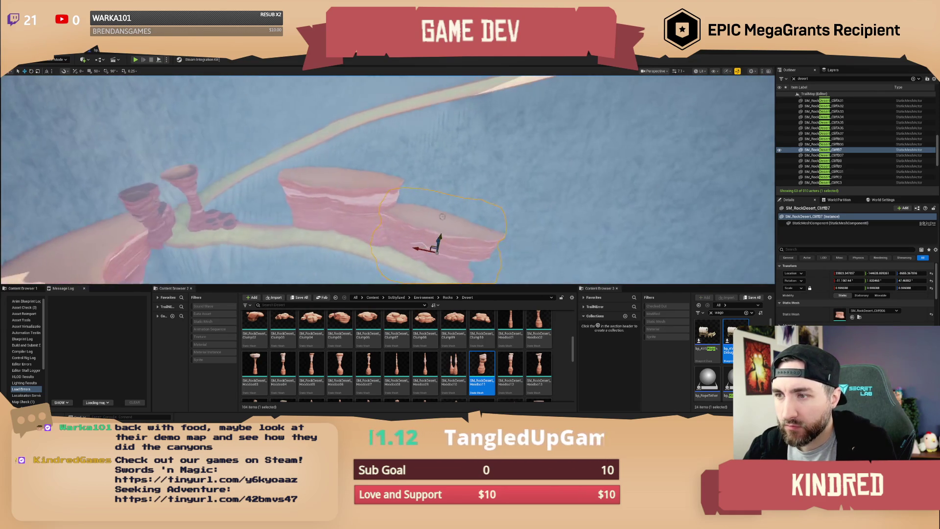
- Duplicate the cliff again, raising the copy higher and turning it slightly
mouse_move(440, 237)
alt+mouse_down()
mouse_move(443, 181)
mouse_move(459, 167)
mouse_move(449, 182)
alt+mouse_up()
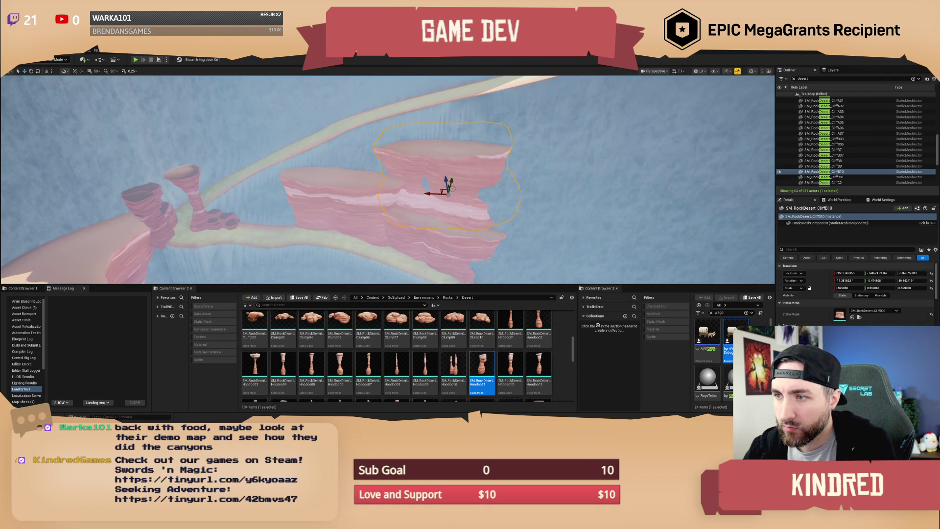
key(e)
drag(448, 182, 445, 169)
key(Escape)
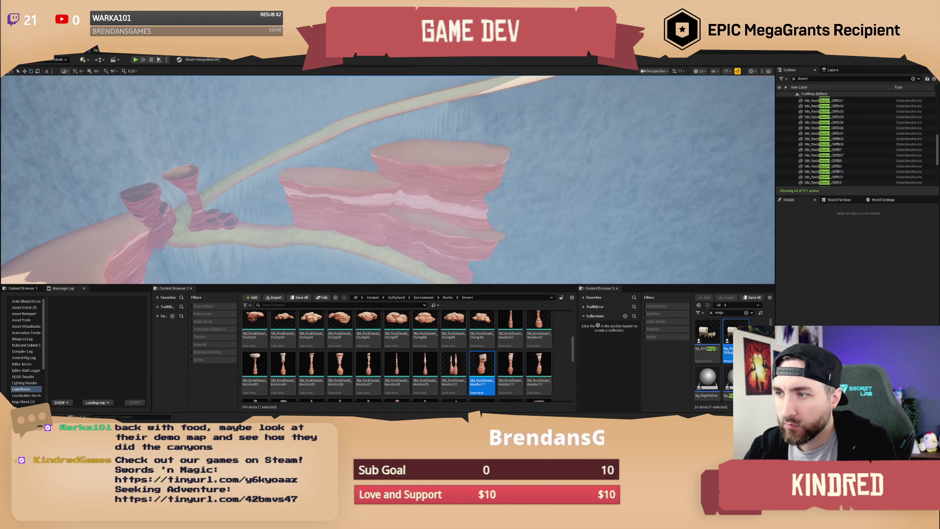
scroll(387, 179, up, 5)
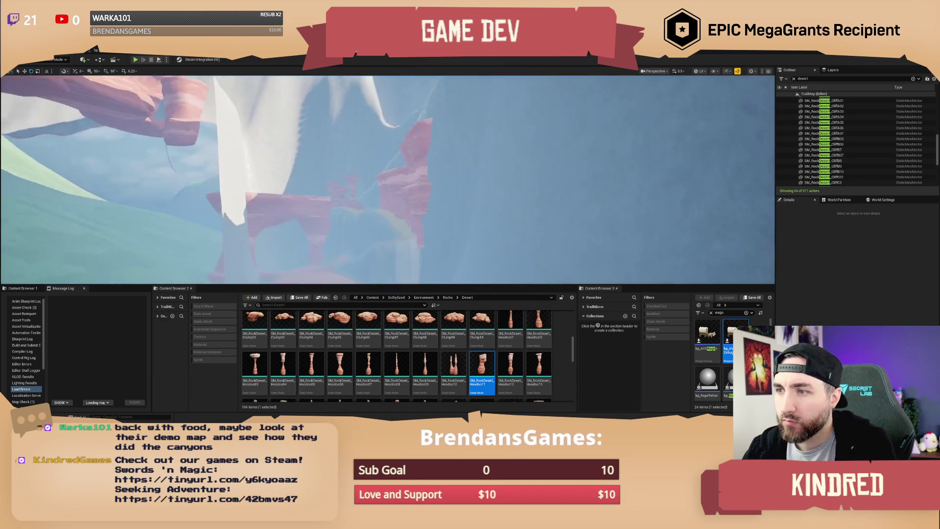
scroll(386, 179, up, 4)
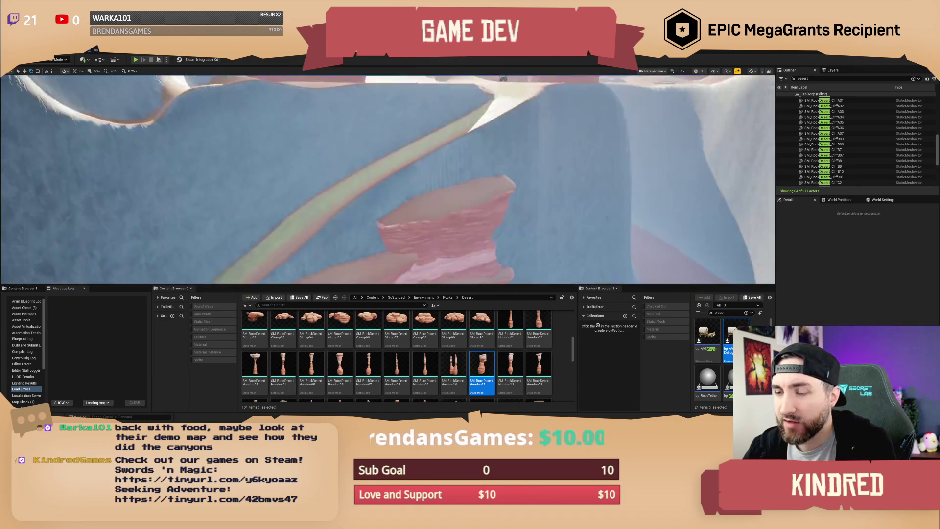
- Look over the dressed canyon from afar and save the TrailMap level with Ctrl+S
key(s)
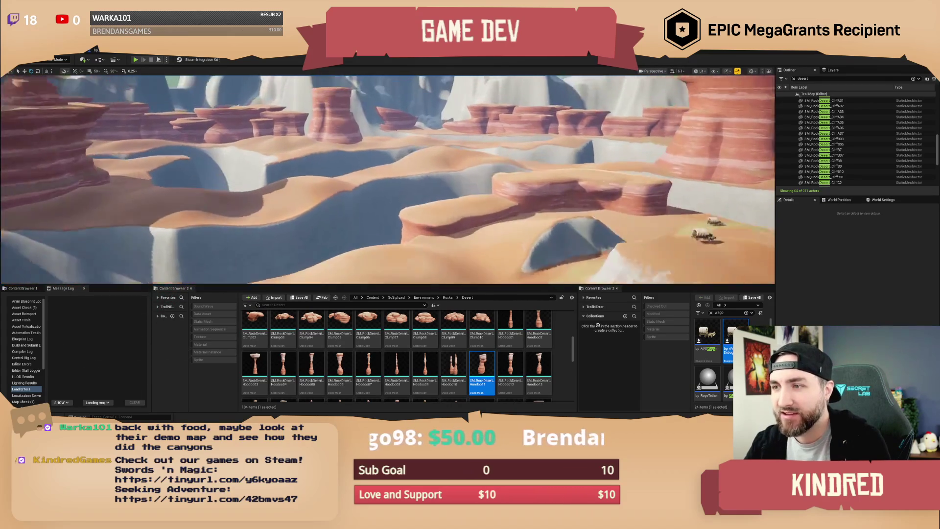
key(ctrl+s)
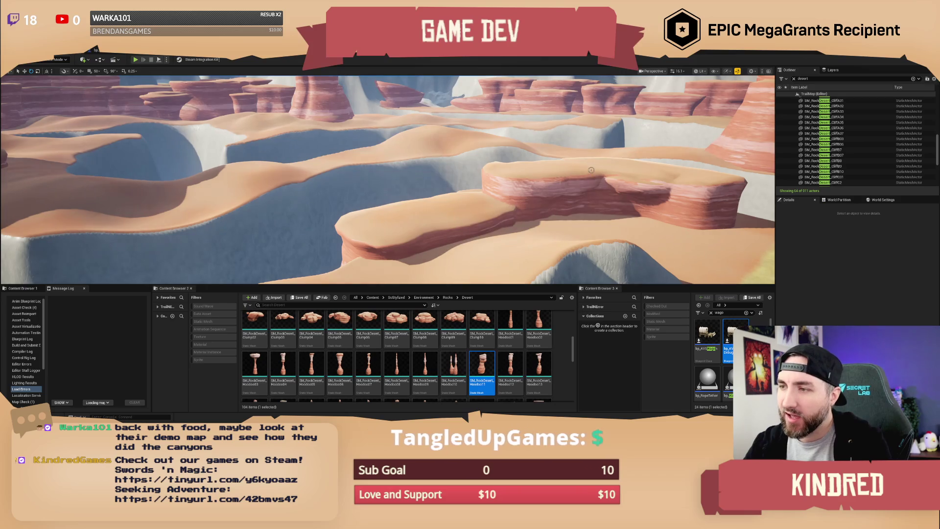
scroll(591, 170, down, 3)
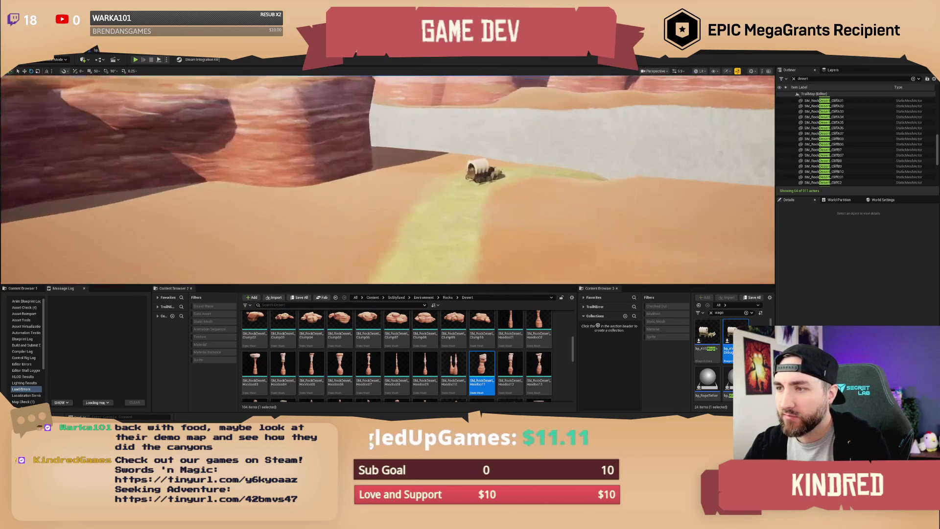
scroll(489, 171, down, 5)
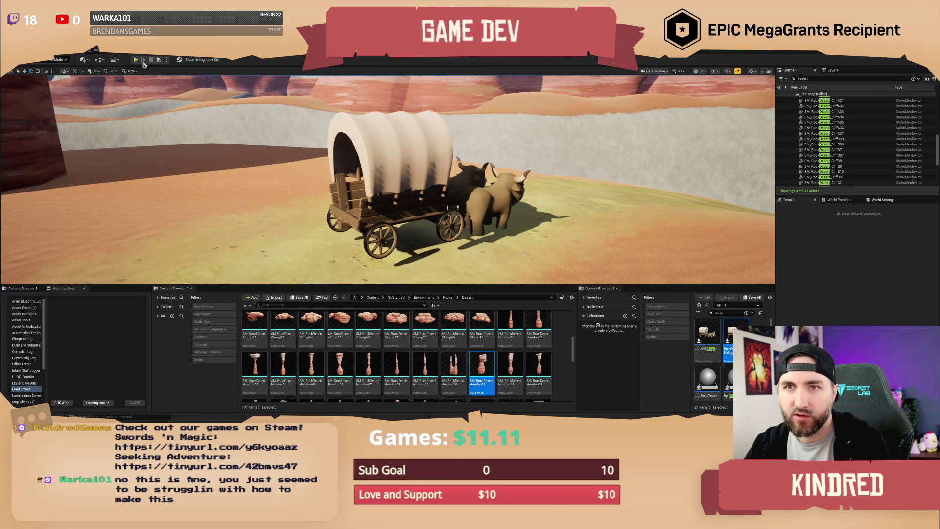
- Play-test boarding the wagon and driving it across the desert canyon, then stop
key(alt+p)
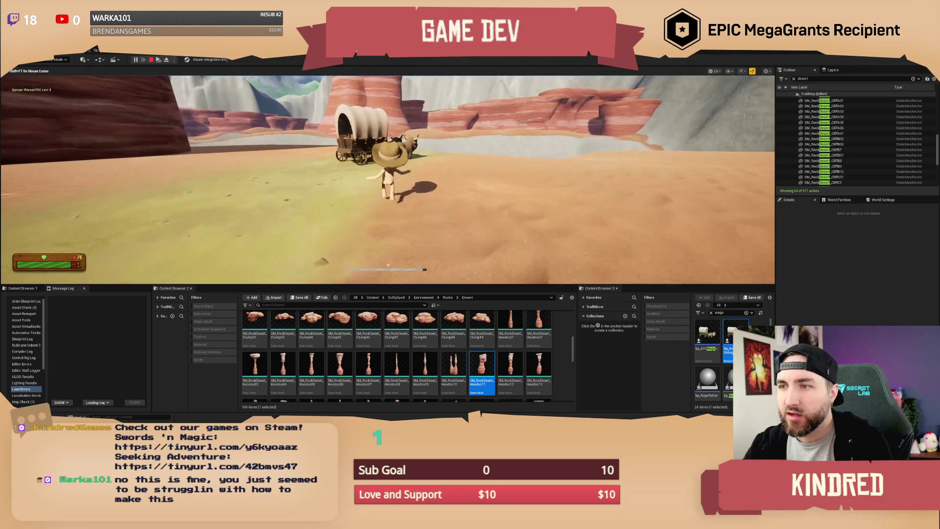
key(w)
key(e)
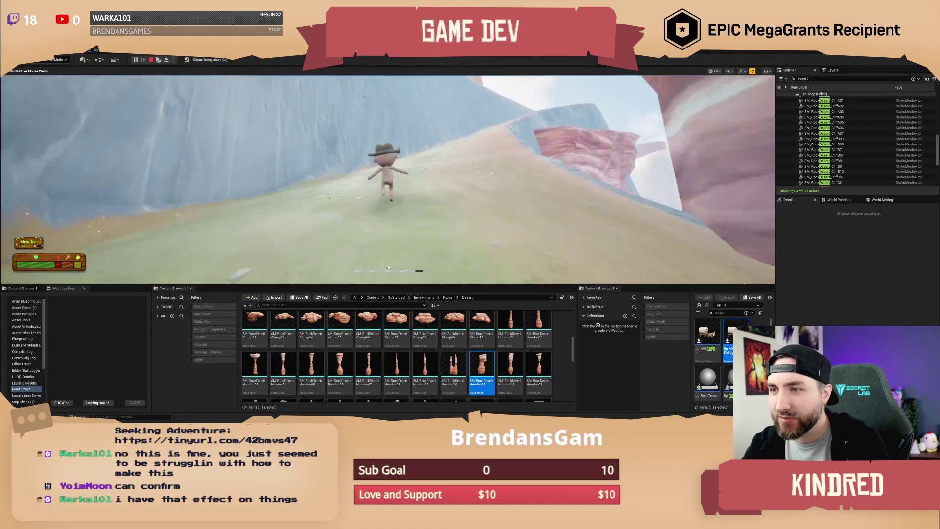
key(Escape)
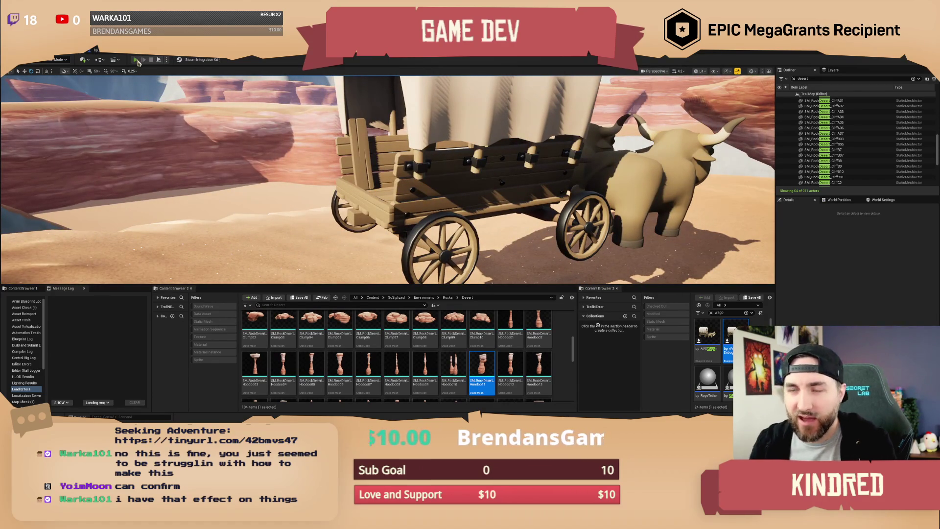
- Start a second play-test, walking to the ox wagon and boarding it again
click(136, 59)
key(w)
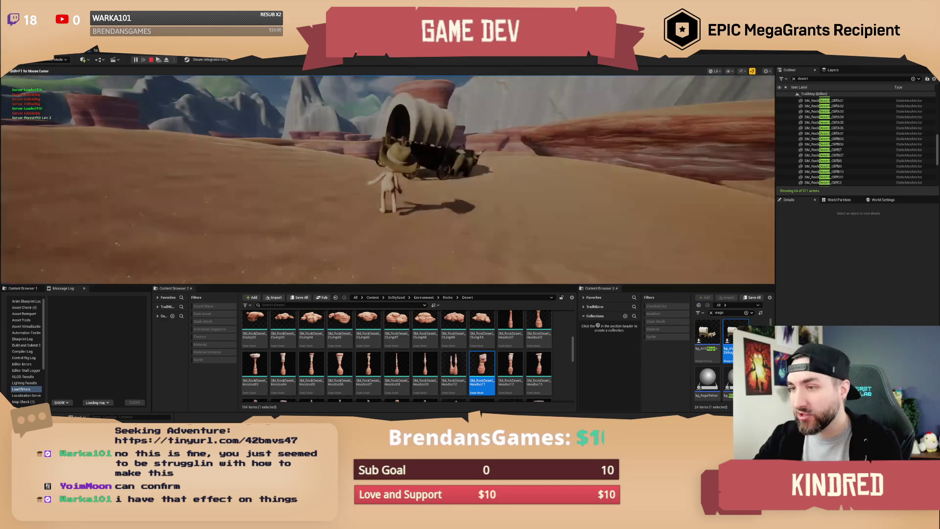
key(e)
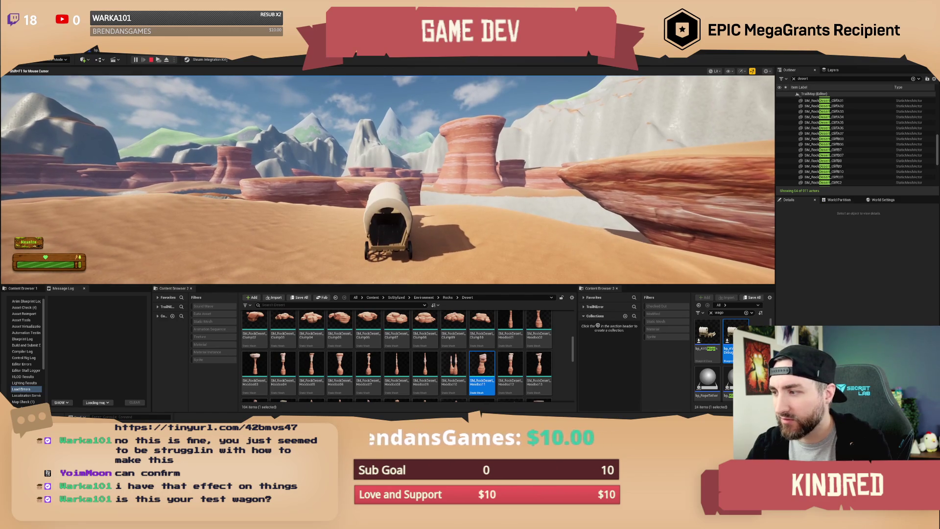
- Stop the play session and fly down into the village to the covered wagon
key(Escape)
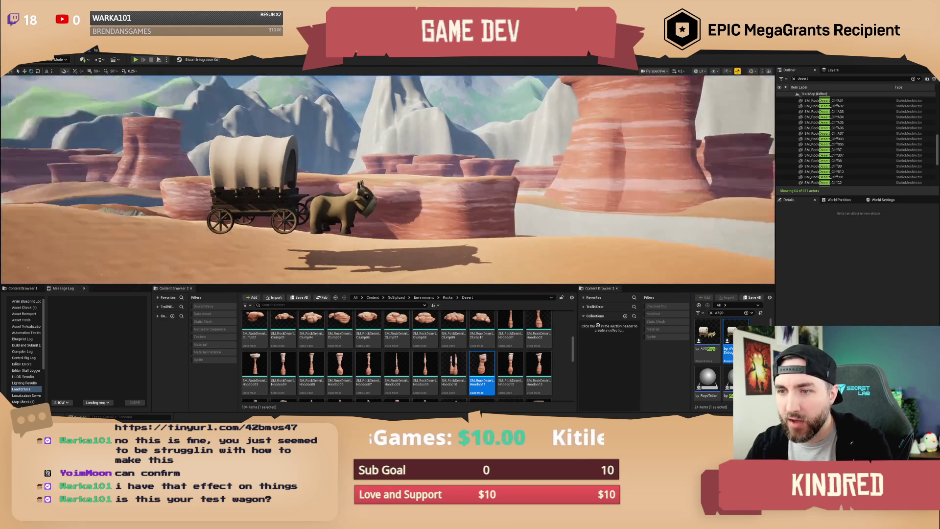
key(s)
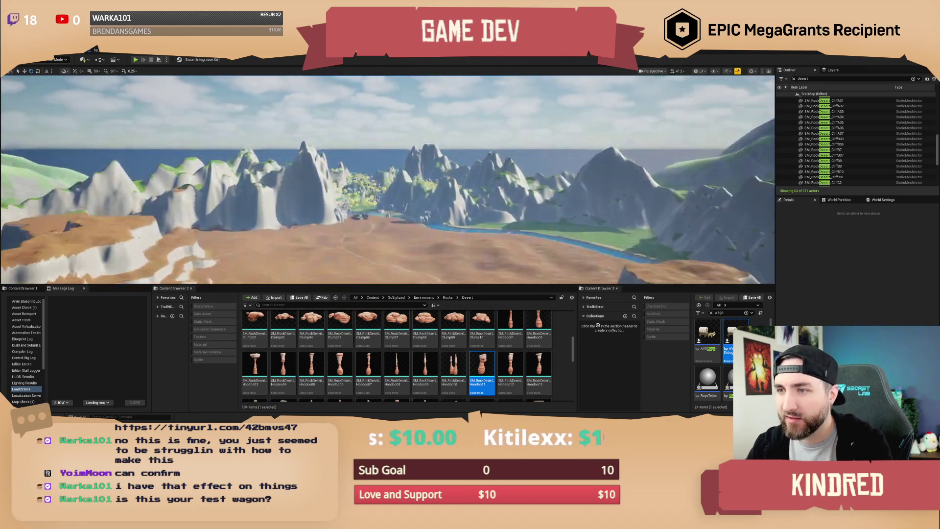
key(w)
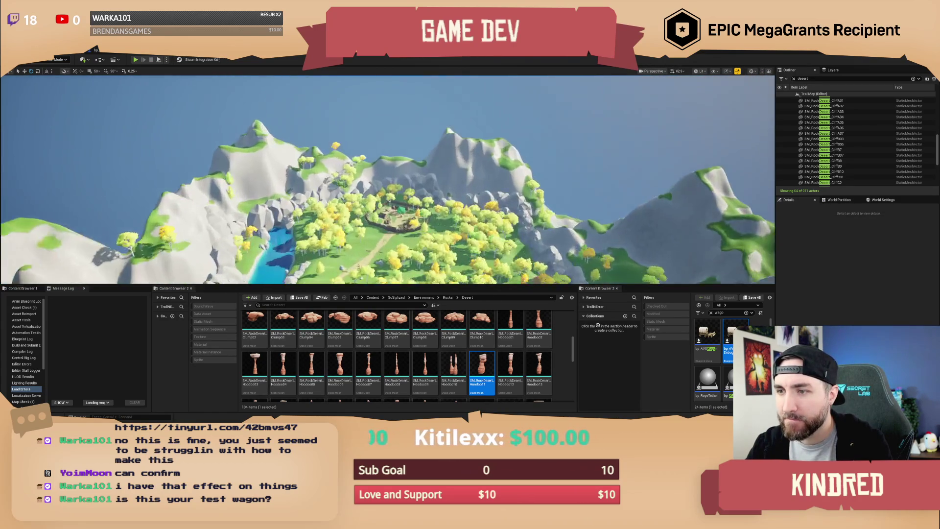
key(w)
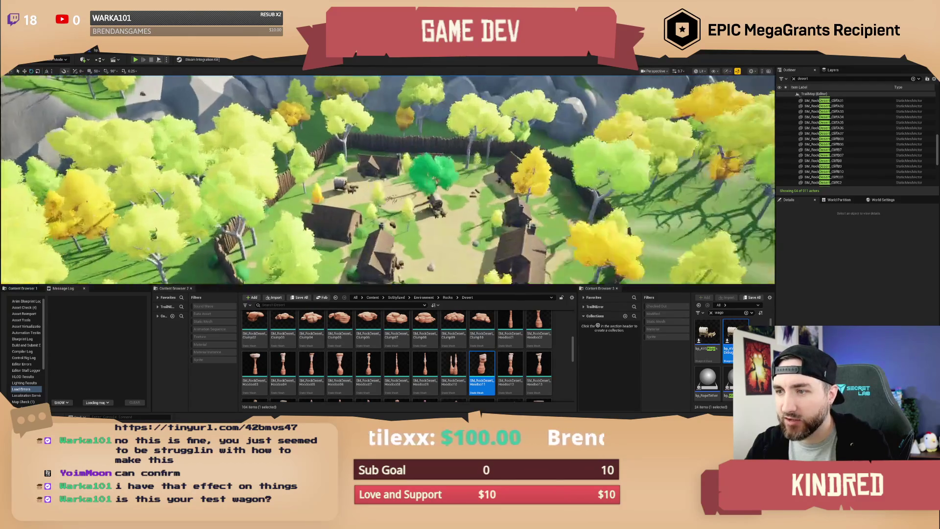
key(w)
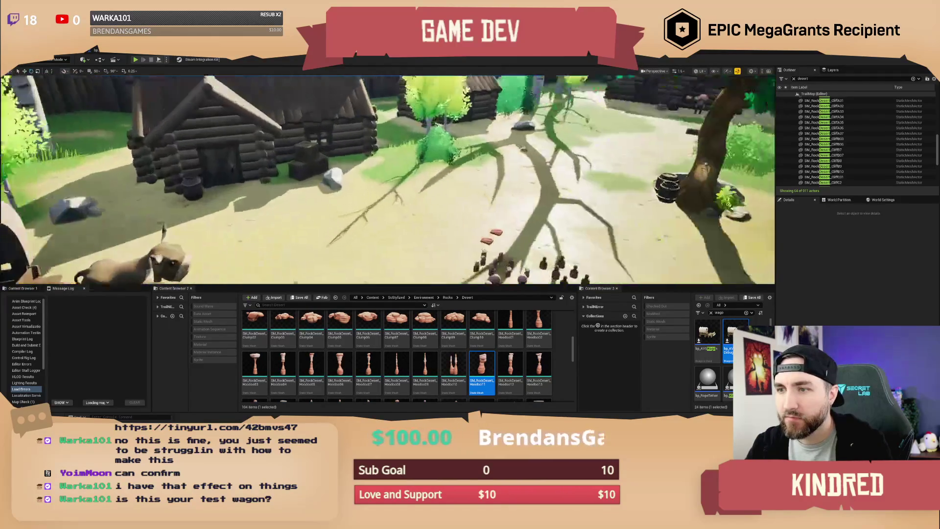
key(w)
- Clear the Outliner's desert filter and select the bp_AVSWagon_Start wagon
click(390, 135)
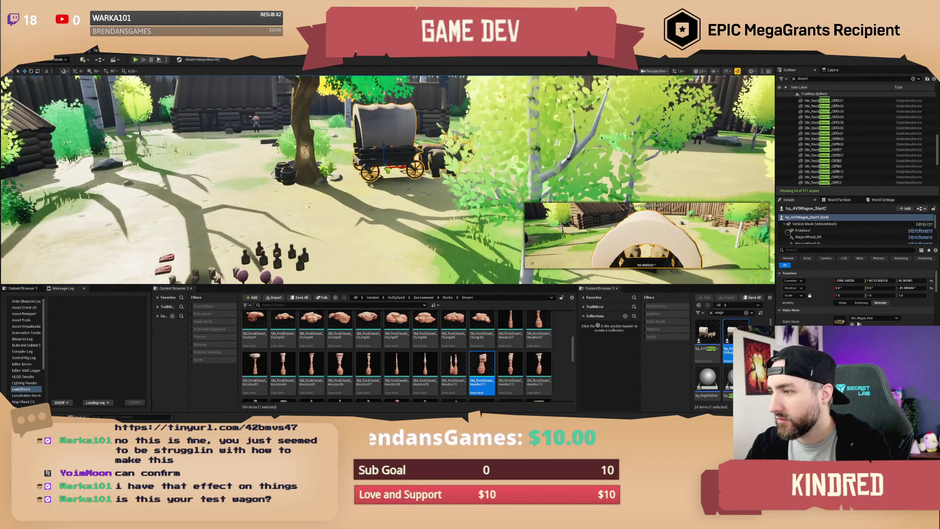
click(827, 155)
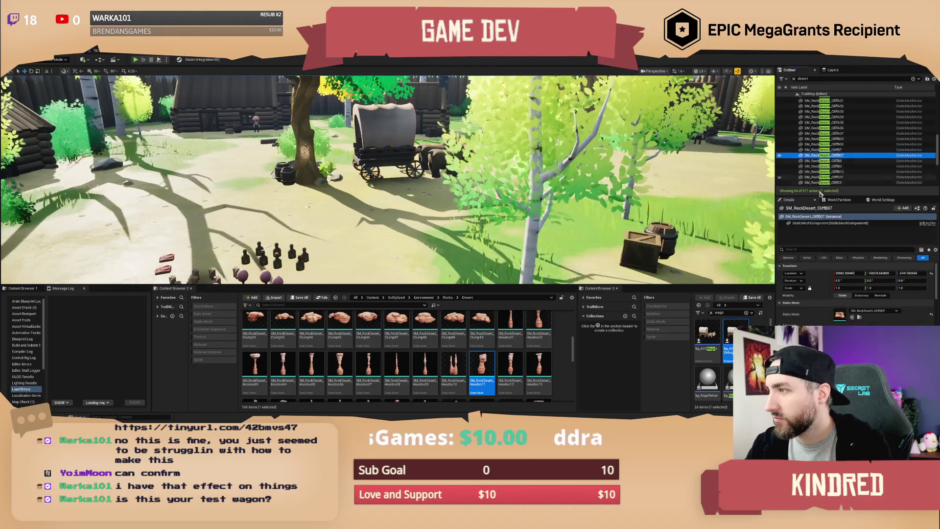
click(793, 78)
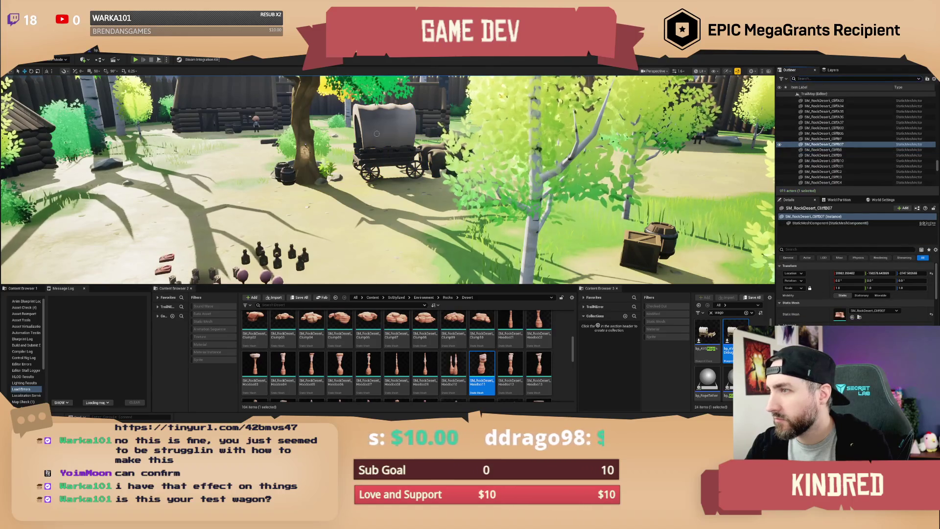
click(381, 133)
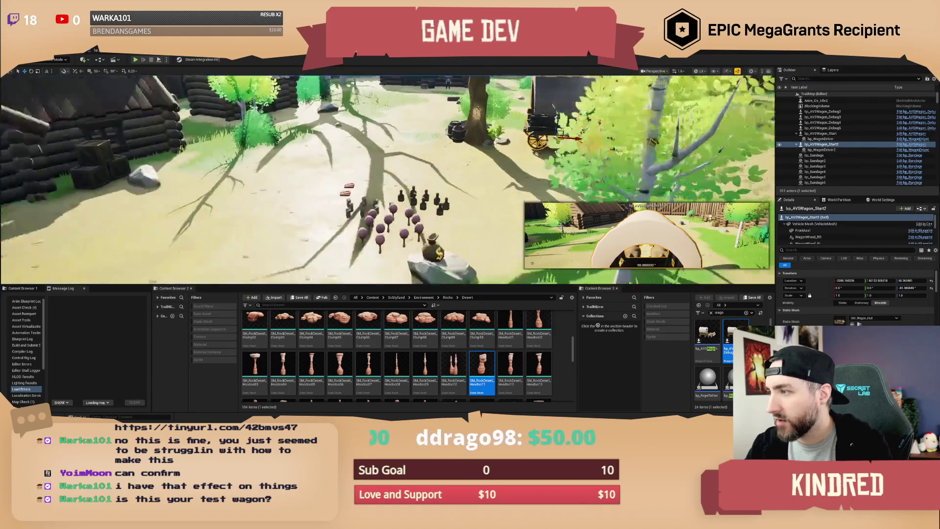
click(821, 133)
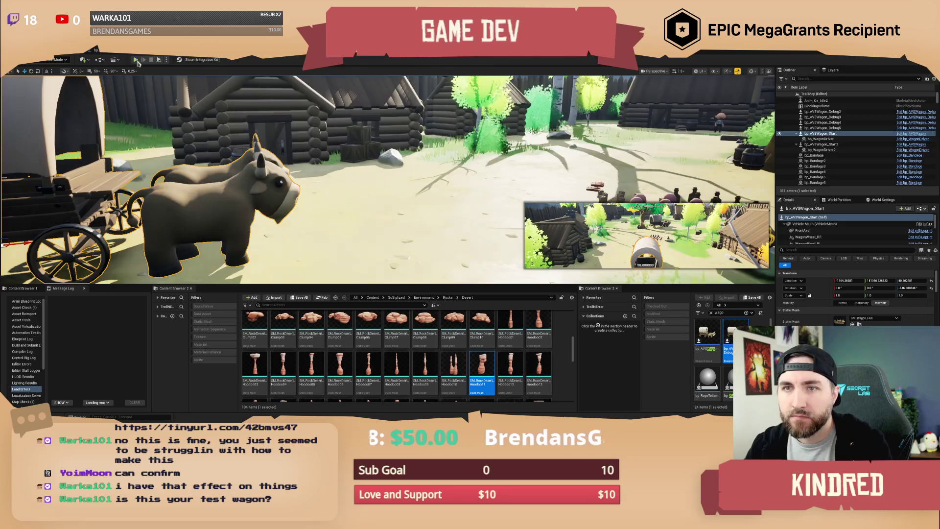
- Play-test the village by walking the character to the wagon, boarding it, then getting off
key(alt+p)
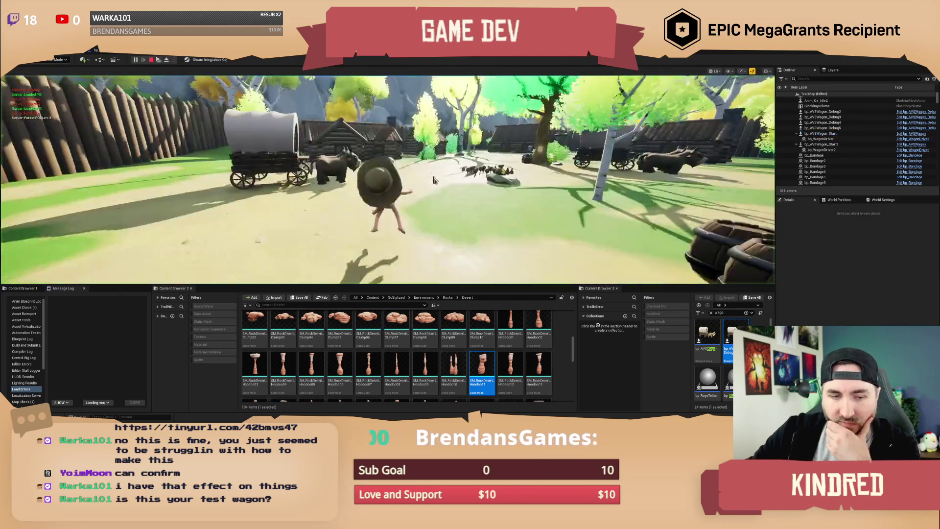
key(w)
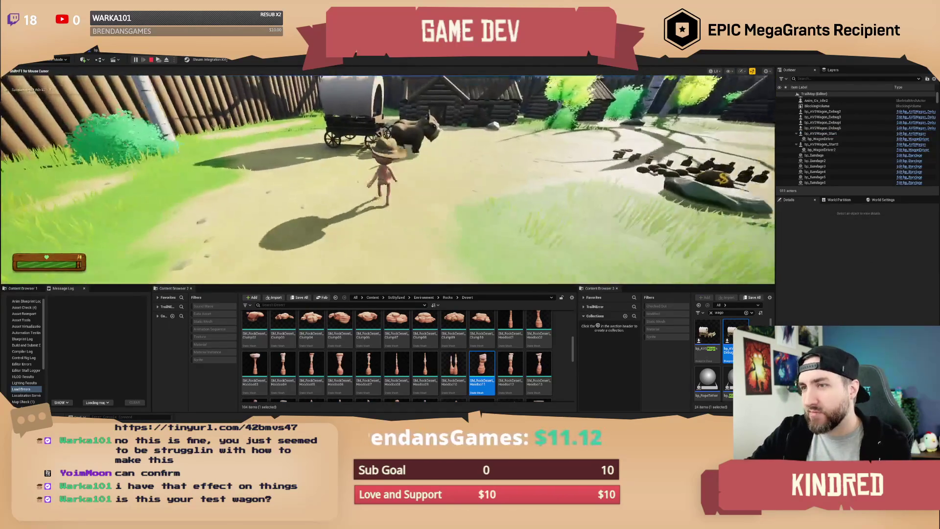
key(w)
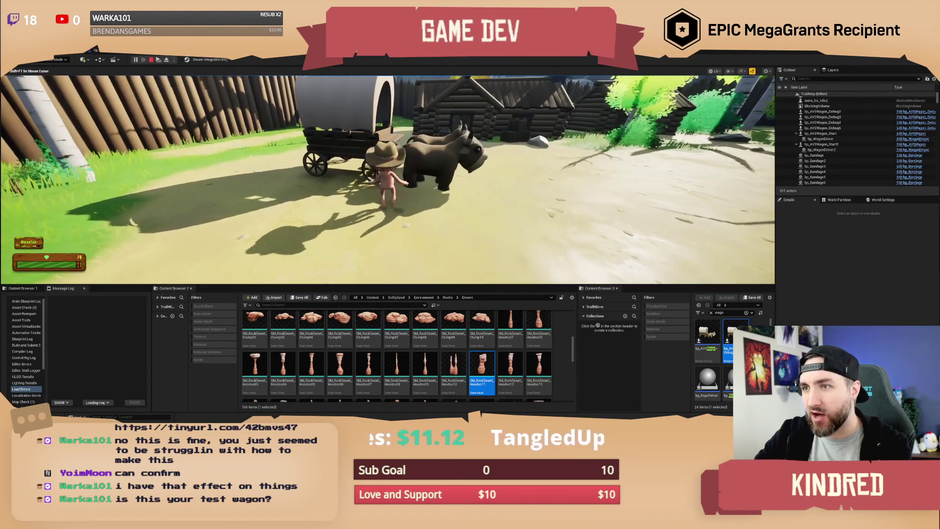
key(e)
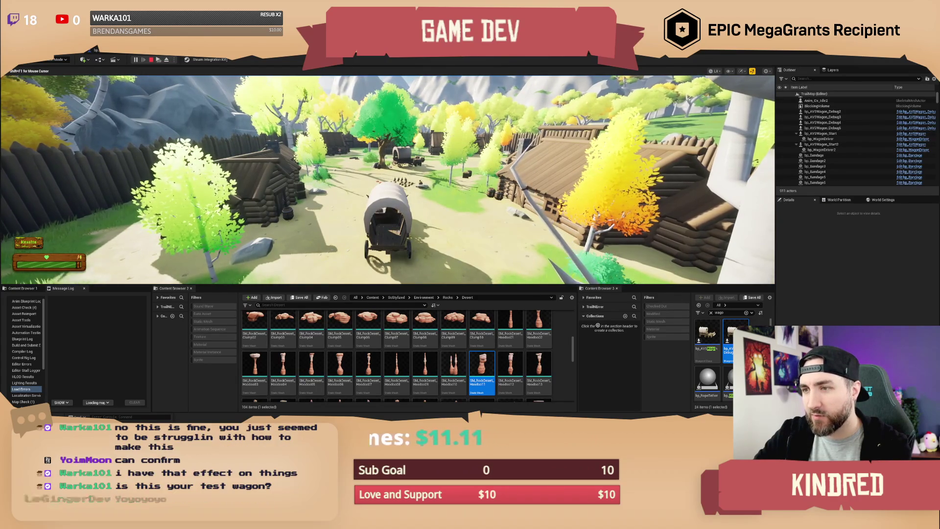
key(e)
- Run toward the bottles, ride the wagon once more, then stop the play session and frame the wagon
key(w)
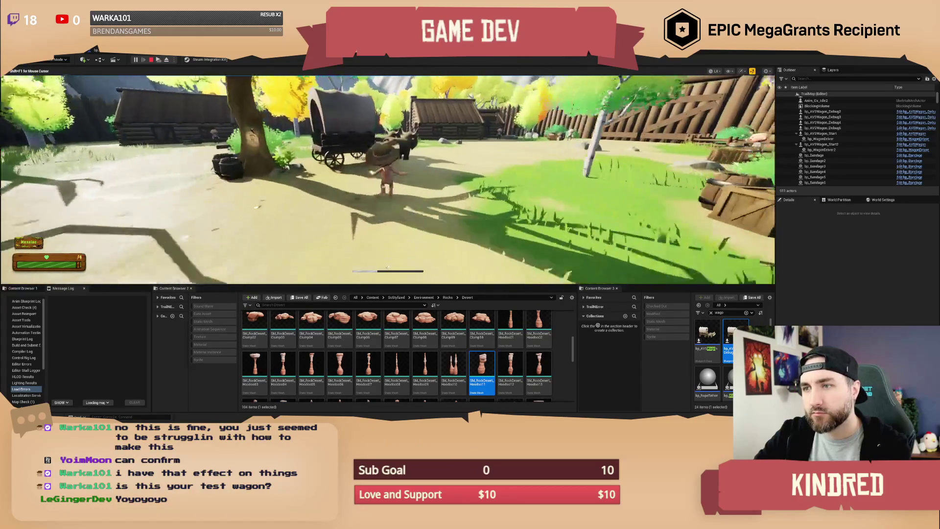
key(e)
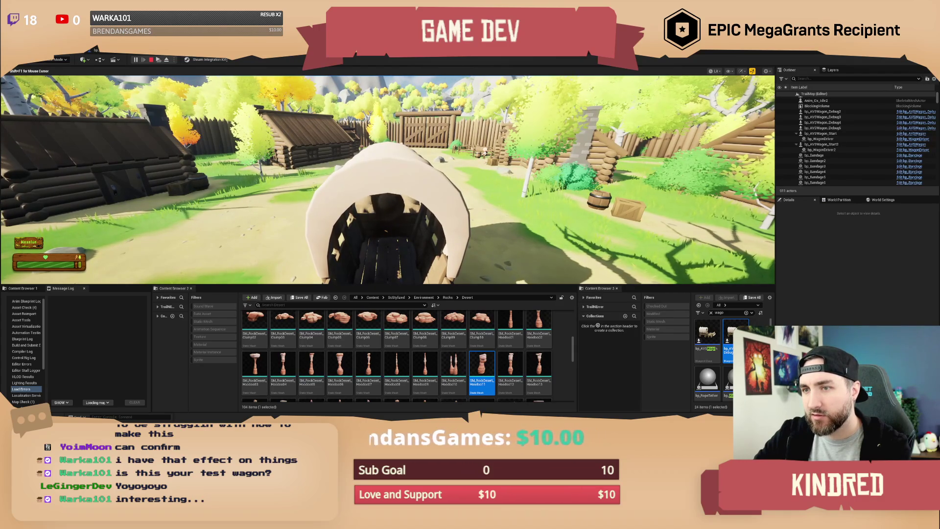
key(e)
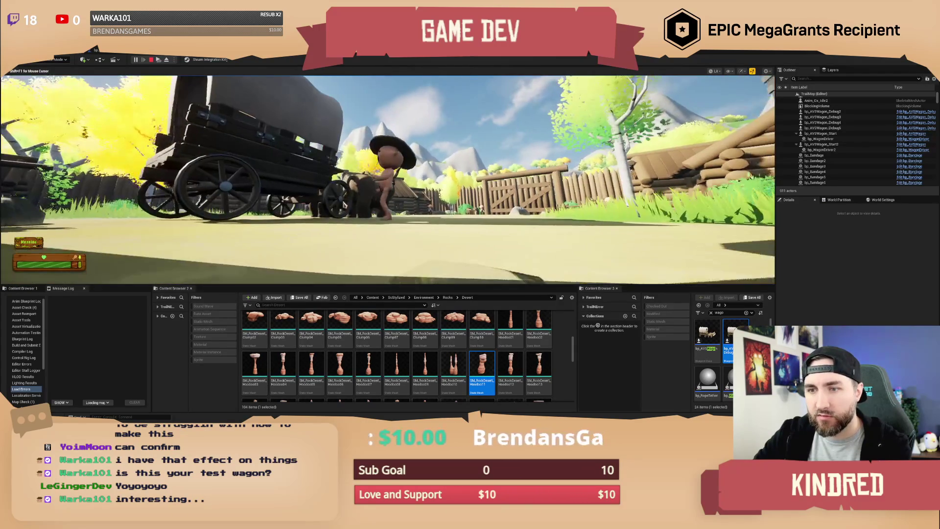
key(Escape)
key(f)
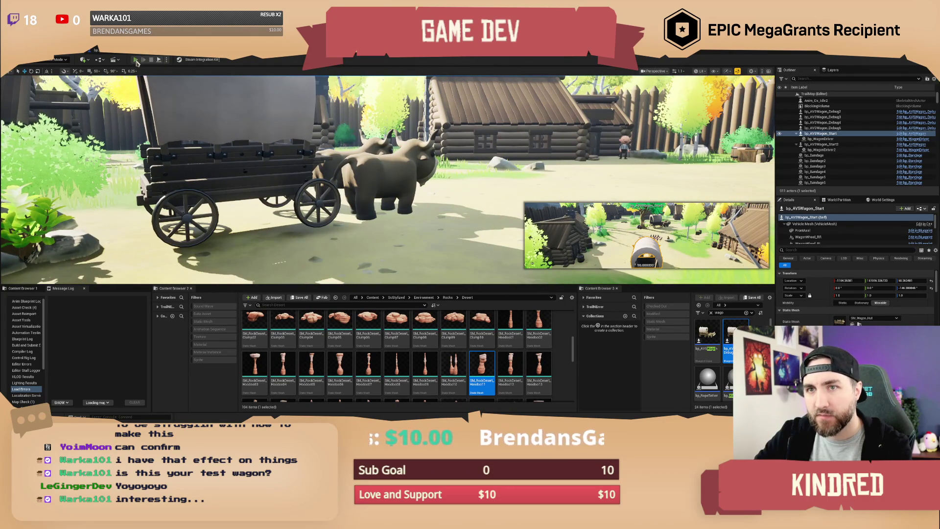
key(alt+p)
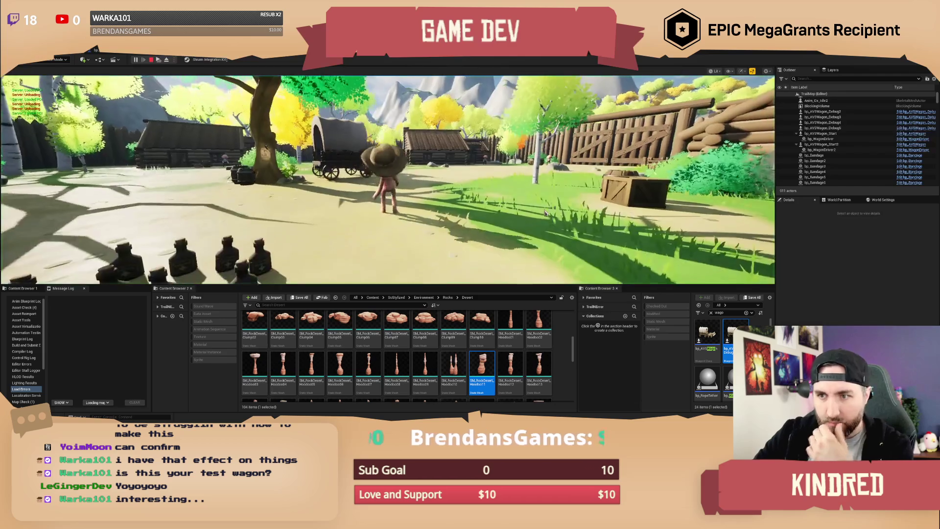
key(grave)
text(sh)
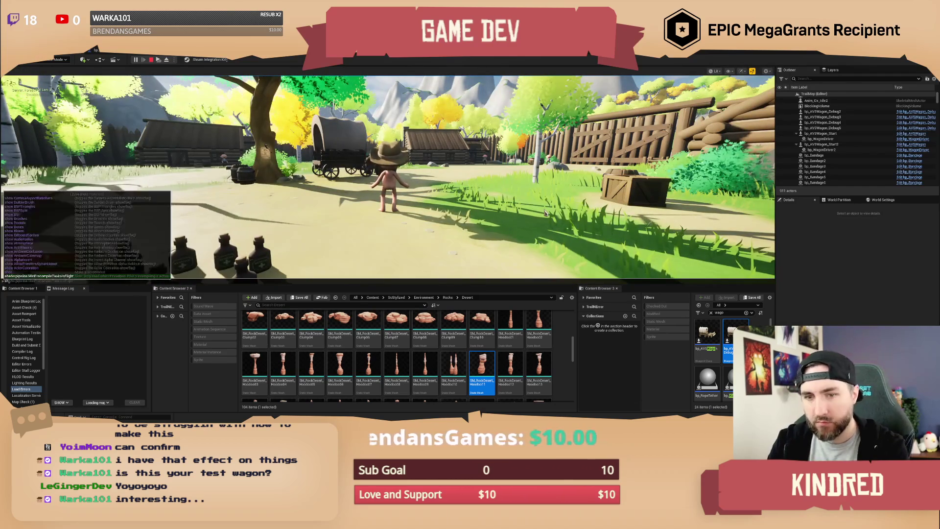
text(ow Collision)
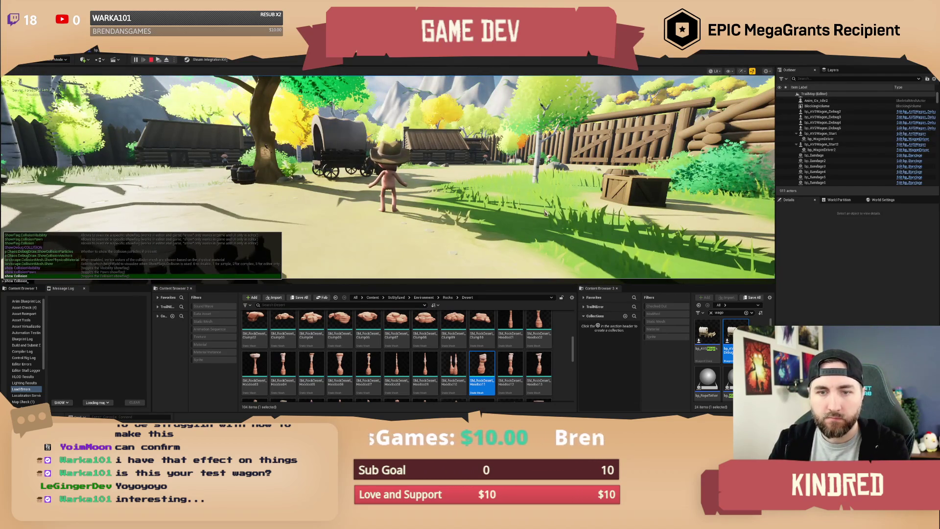
key(Return)
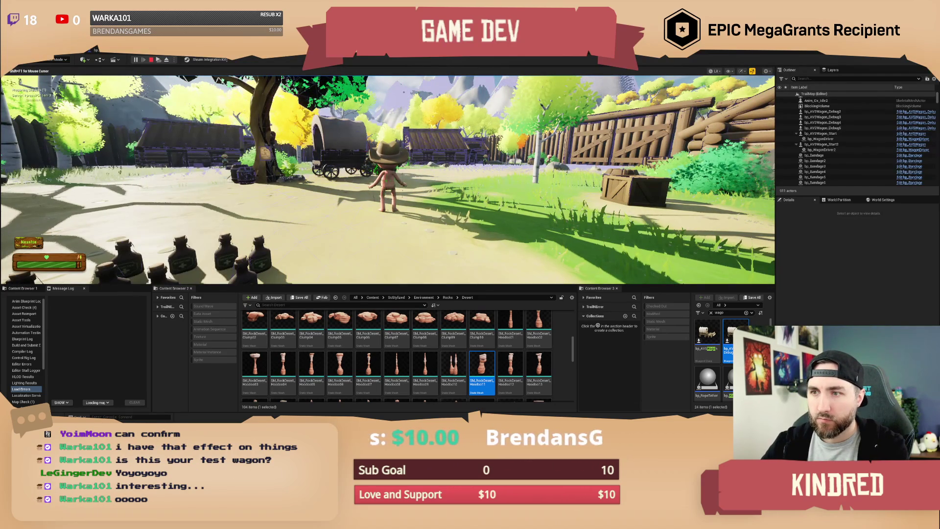
key(w)
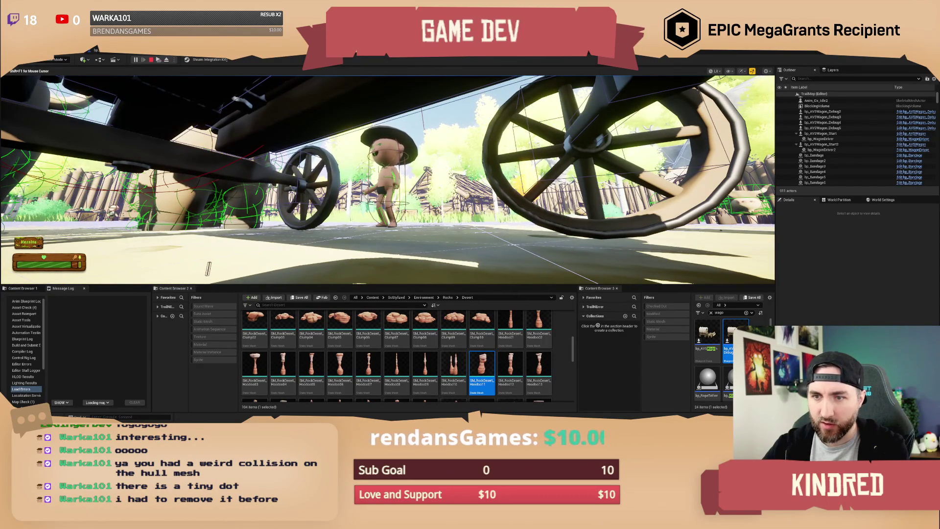
key(Escape)
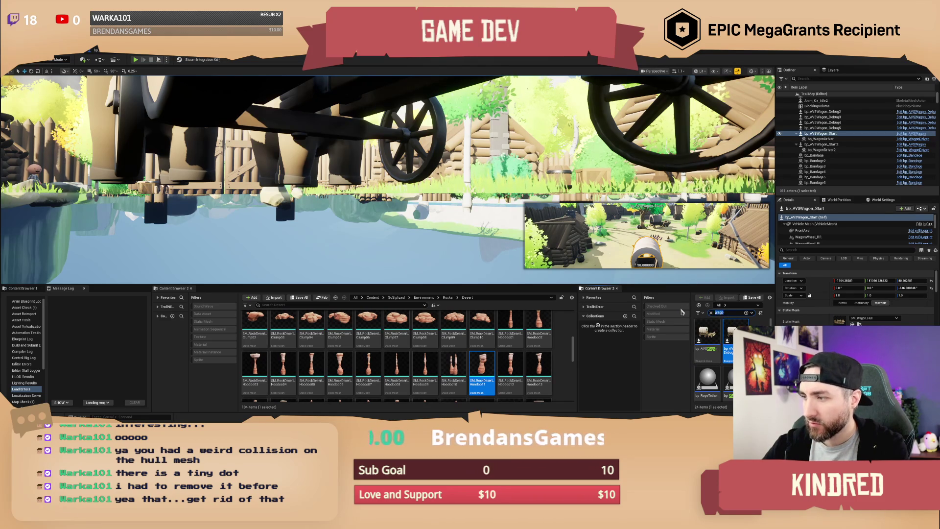
- Open SM_Wagon_Hull from a 'hull' search and zoom to its tiny stray collision box
text(hull)
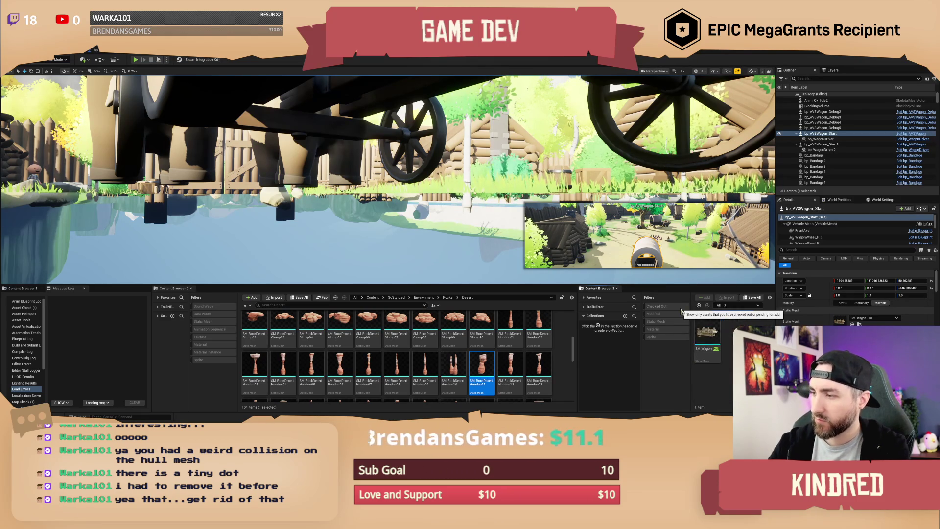
double_click(714, 333)
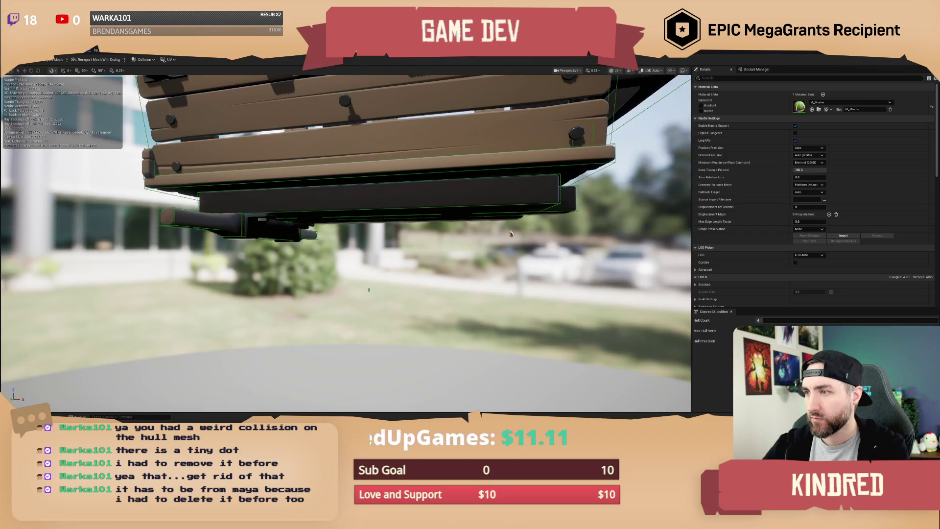
scroll(486, 269, up, 5)
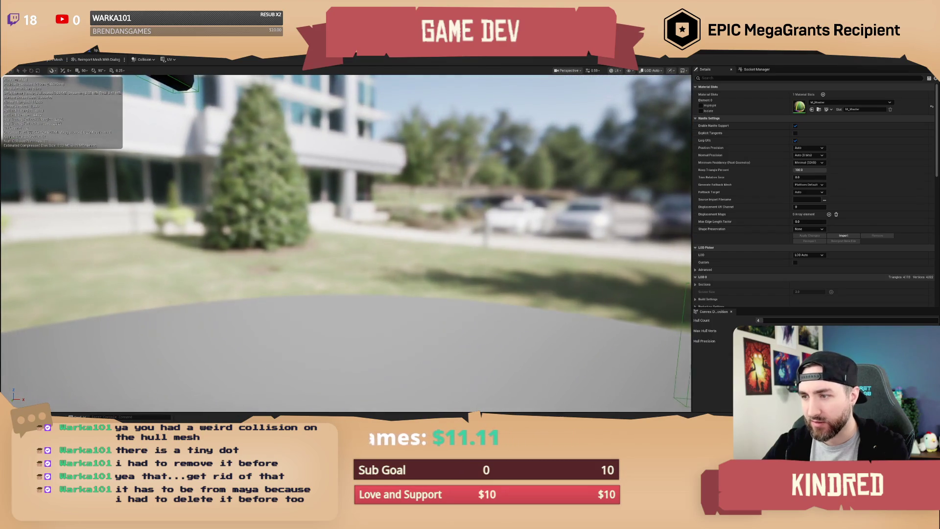
click(409, 259)
key(f)
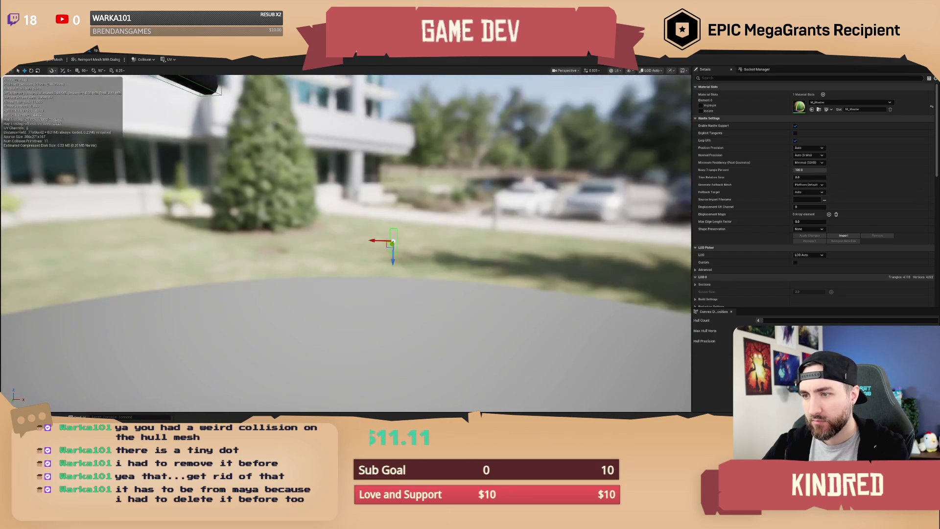
- Check the whole hull and the pipe underneath, then save and check out the hull asset
scroll(345, 196, down, 5)
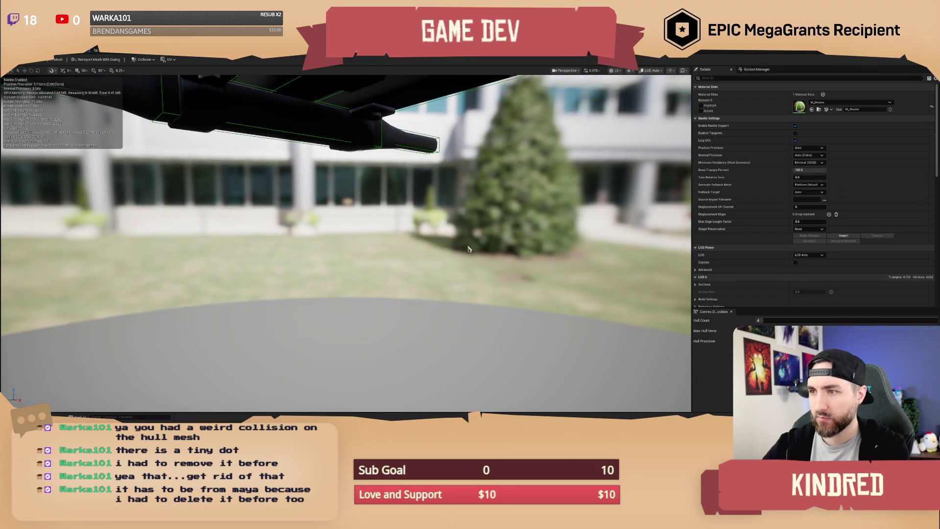
key(f)
scroll(227, 218, up, 8)
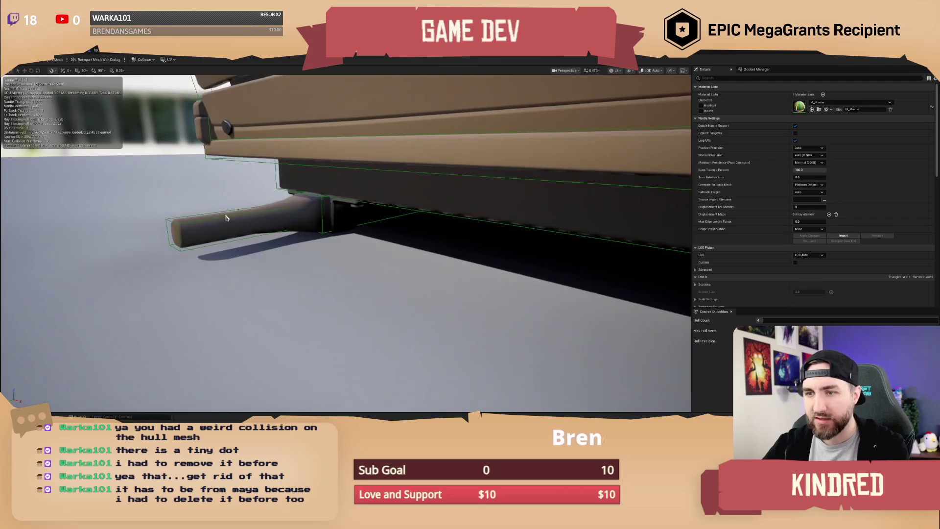
mouse_move(226, 217)
mouse_down()
mouse_move(149, 215)
mouse_move(411, 204)
mouse_up()
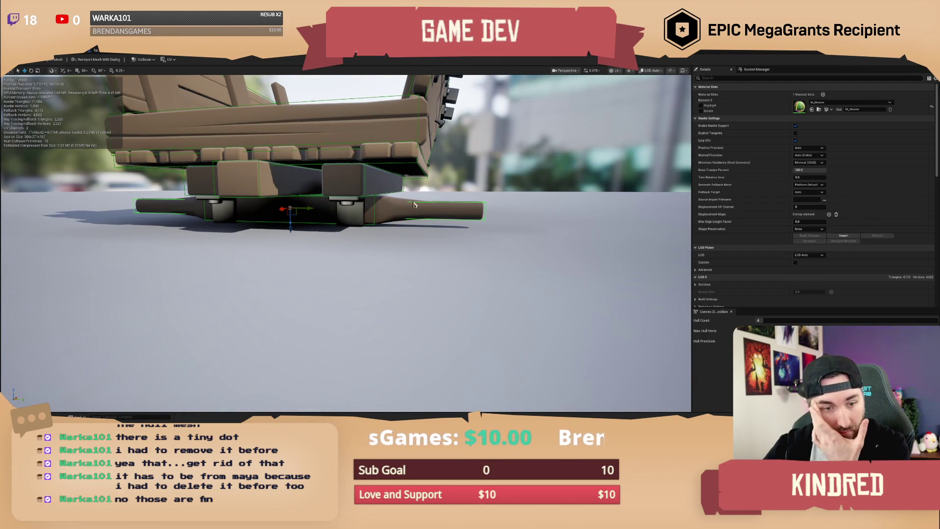
click(57, 58)
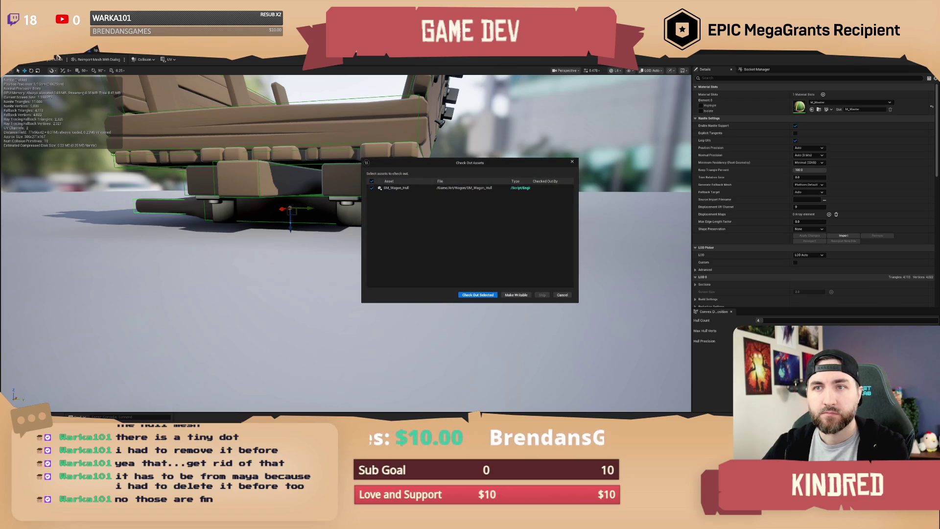
click(466, 294)
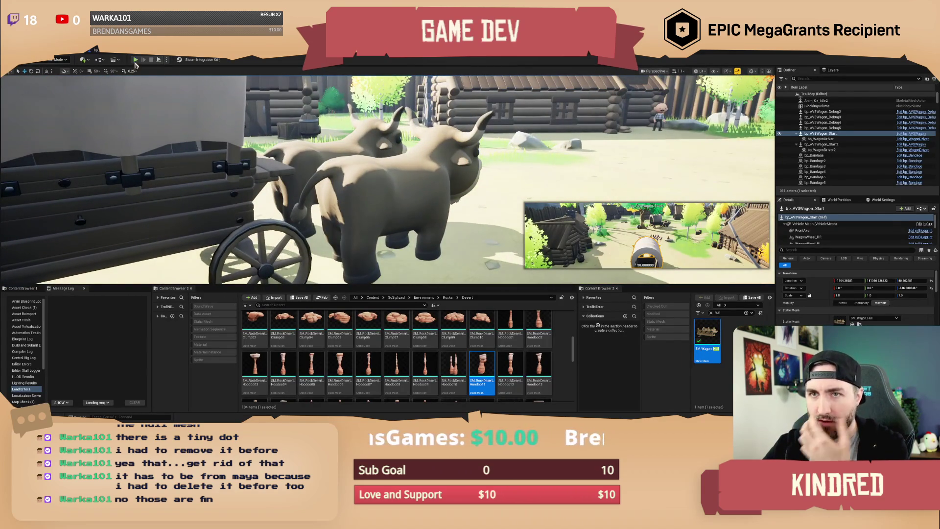
click(135, 59)
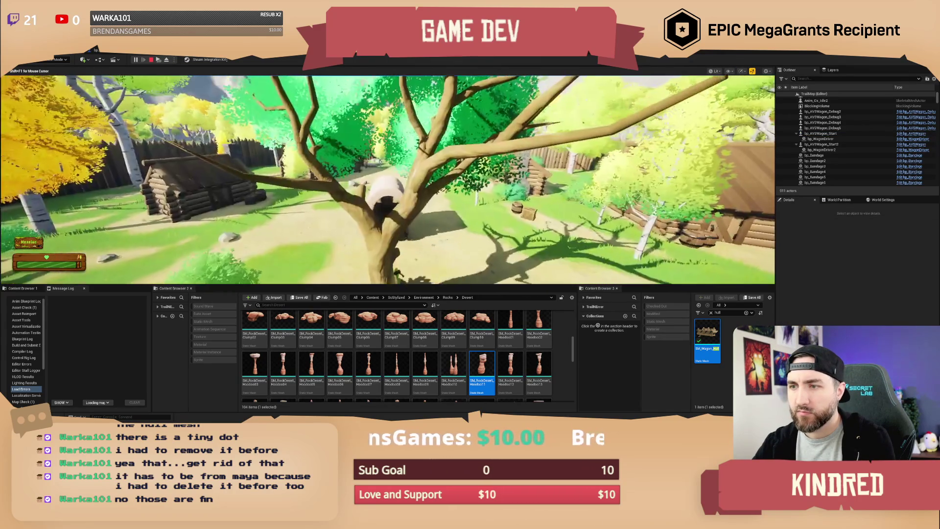
key(Escape)
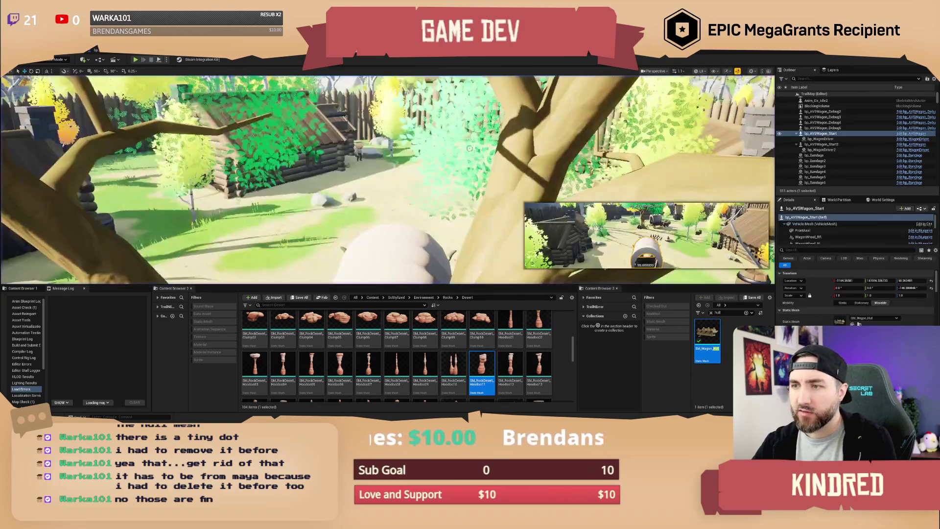
- Fly the camera across the canyon to the red rock formations and frame the wagon on the sand
scroll(388, 180, up, 2)
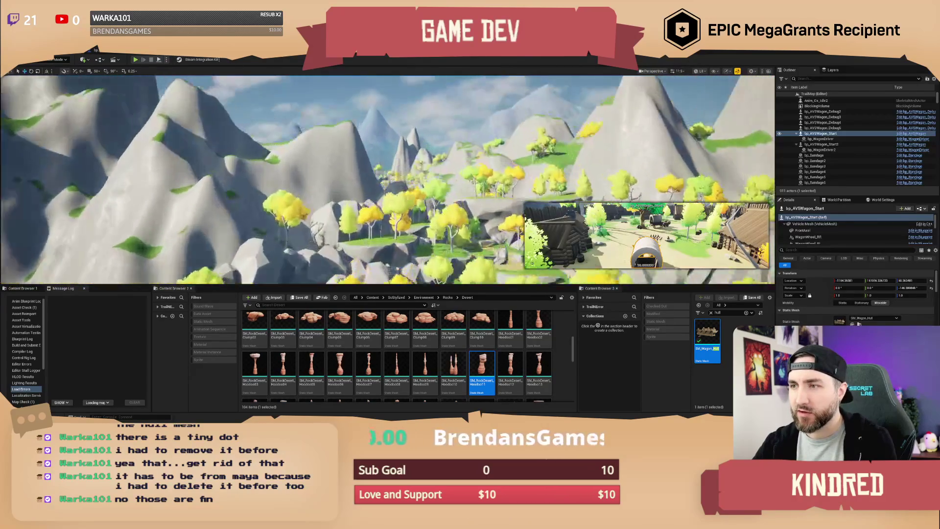
scroll(388, 180, up, 2)
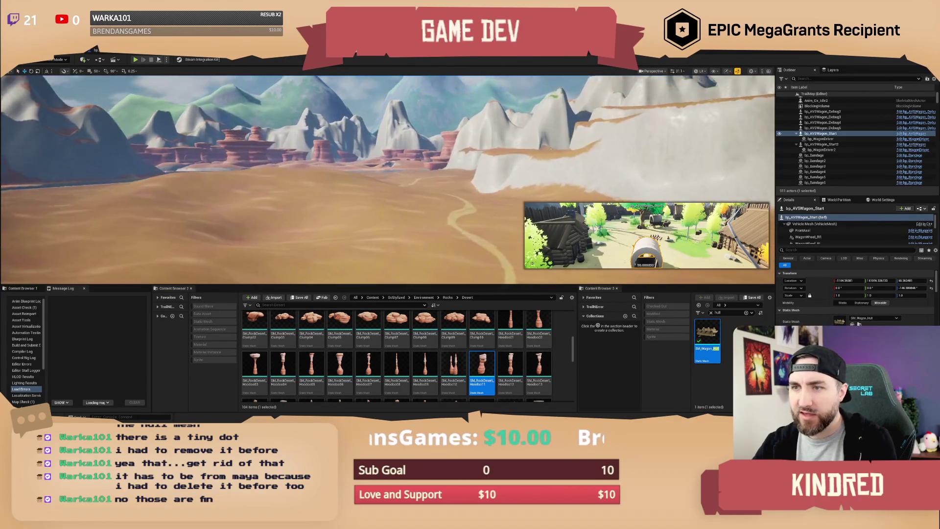
scroll(388, 179, down, 2)
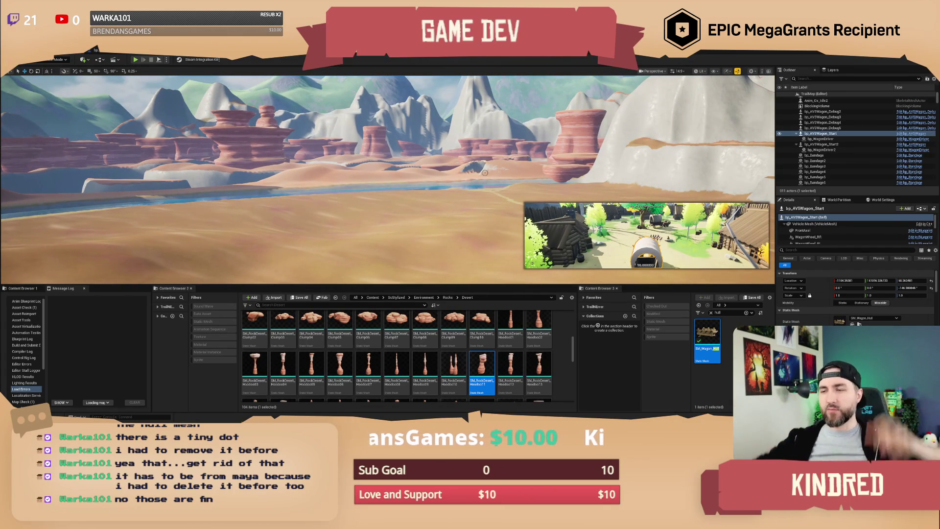
mouse_move(485, 172)
mouse_down()
mouse_move(455, 175)
mouse_move(494, 159)
mouse_up()
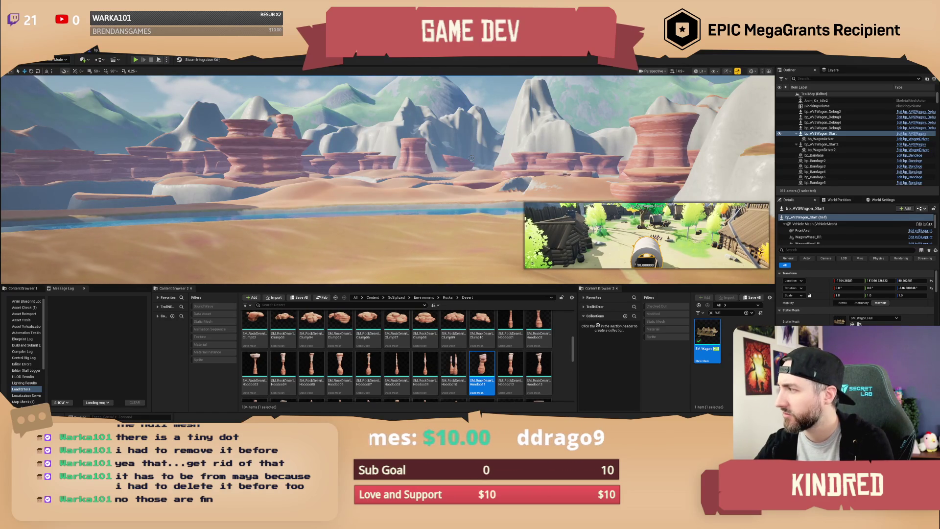
drag(471, 158, 497, 155)
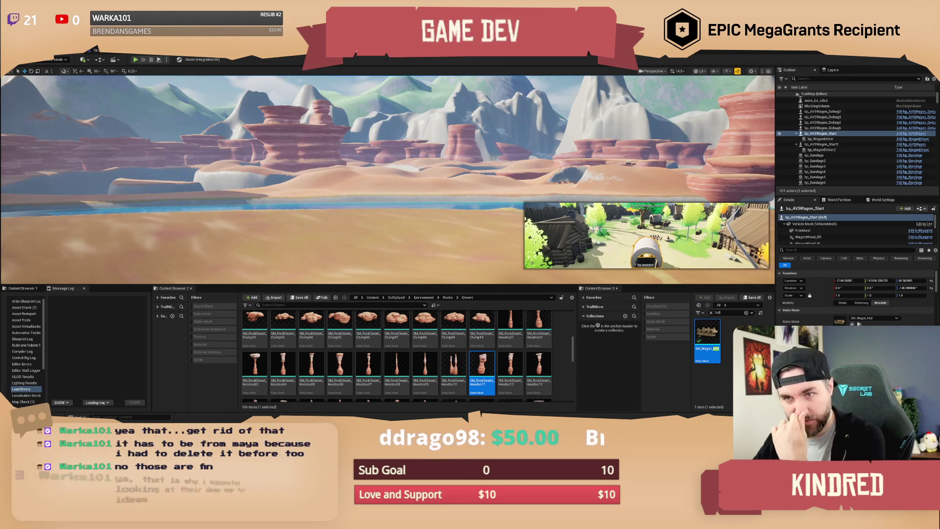
drag(493, 157, 490, 154)
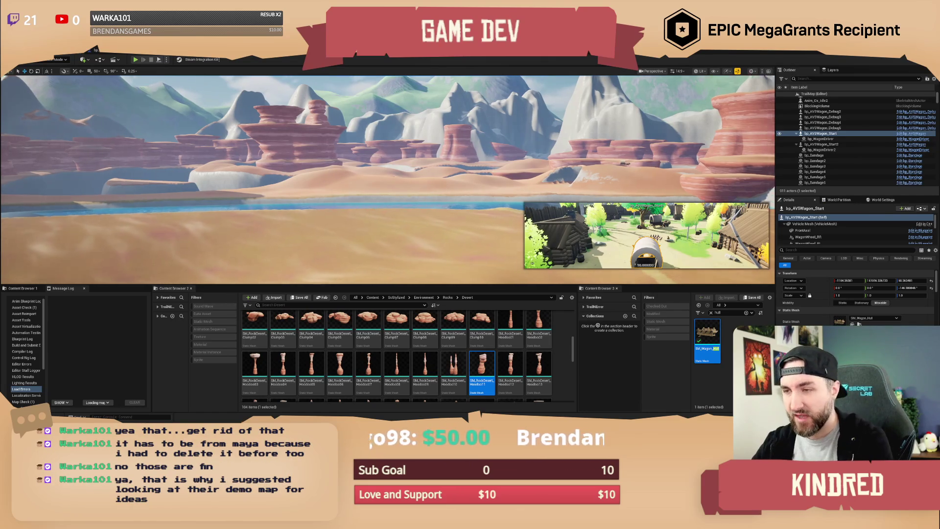
key(f)
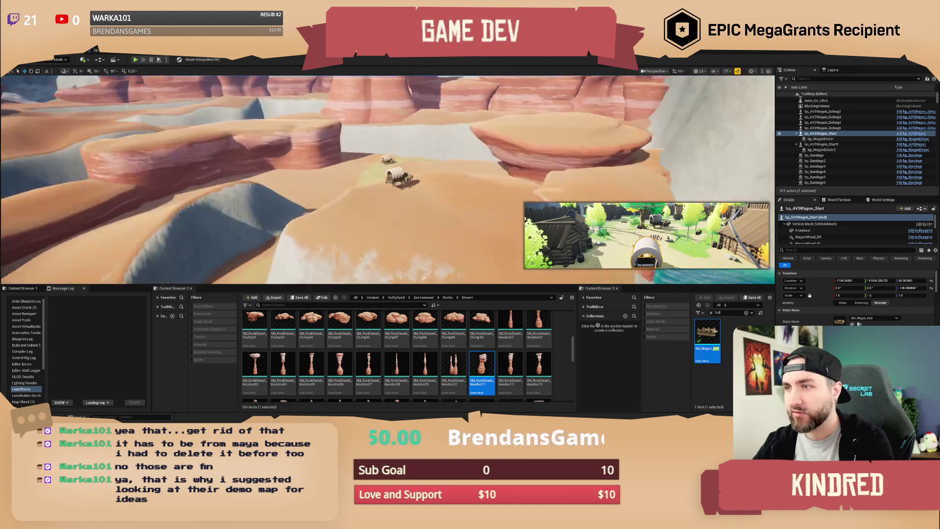
scroll(226, 77, up, 3)
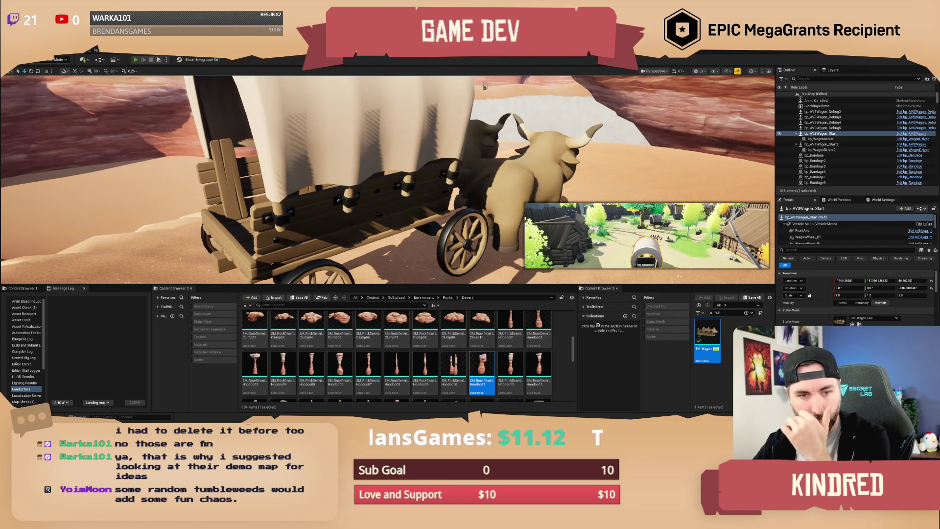
- Start a play test in the desert canyon and run the character up to the wagon
key(alt+p)
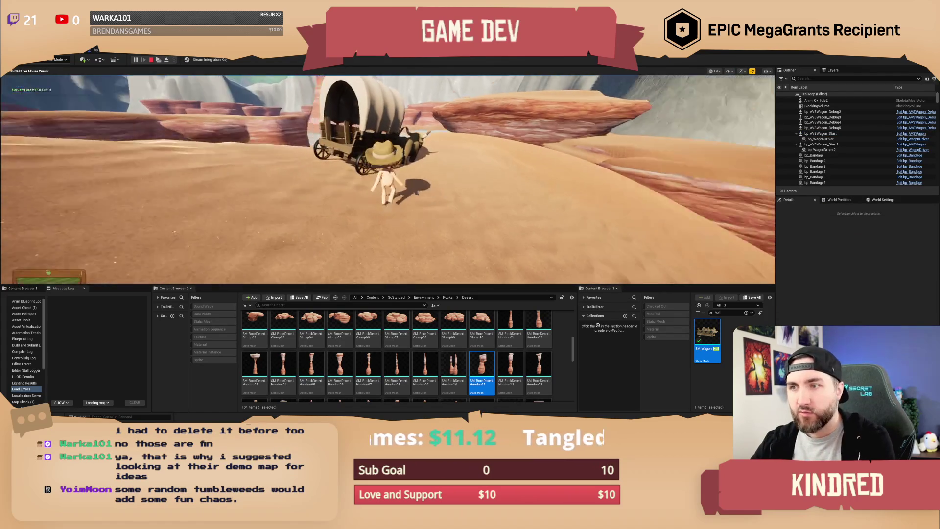
key(w)
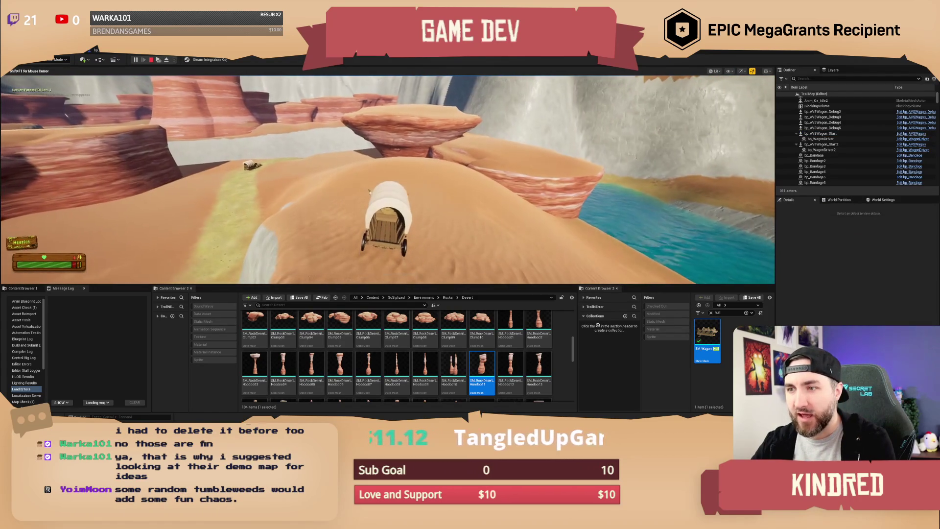
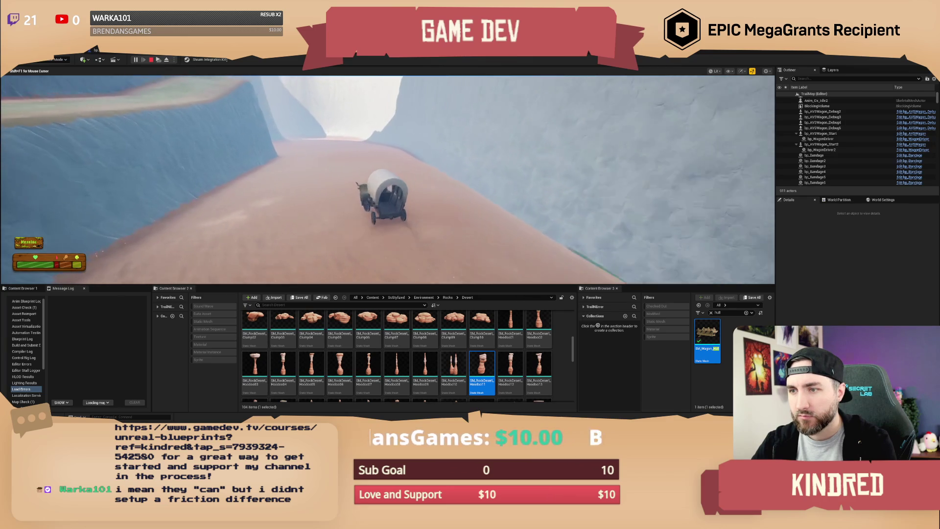
- Stop the wagon playtest and fly the viewport back over the canyon level
key(Escape)
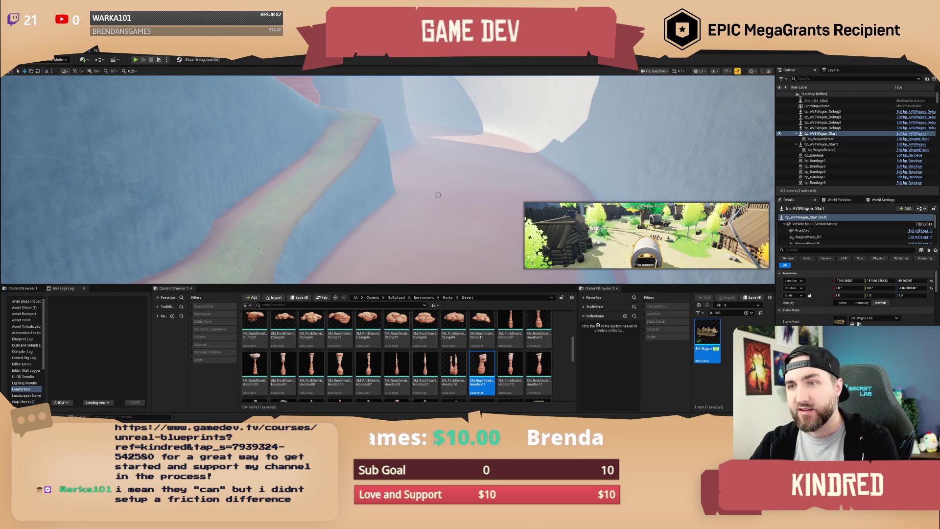
scroll(453, 206, up, 2)
scroll(387, 179, up, 2)
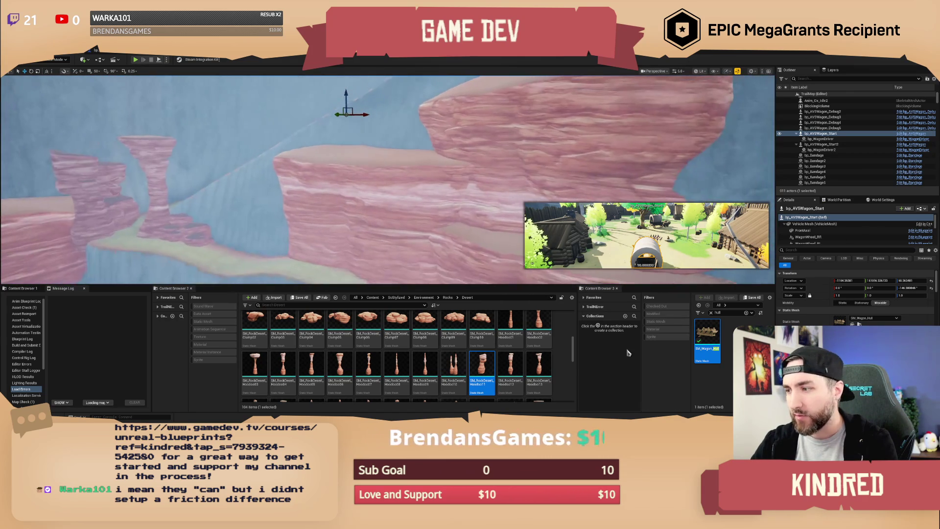
- Search Content Browser 3 for 'sand' and scroll through the matching assets
text(sand)
scroll(686, 369, down, 5)
scroll(707, 359, down, 3)
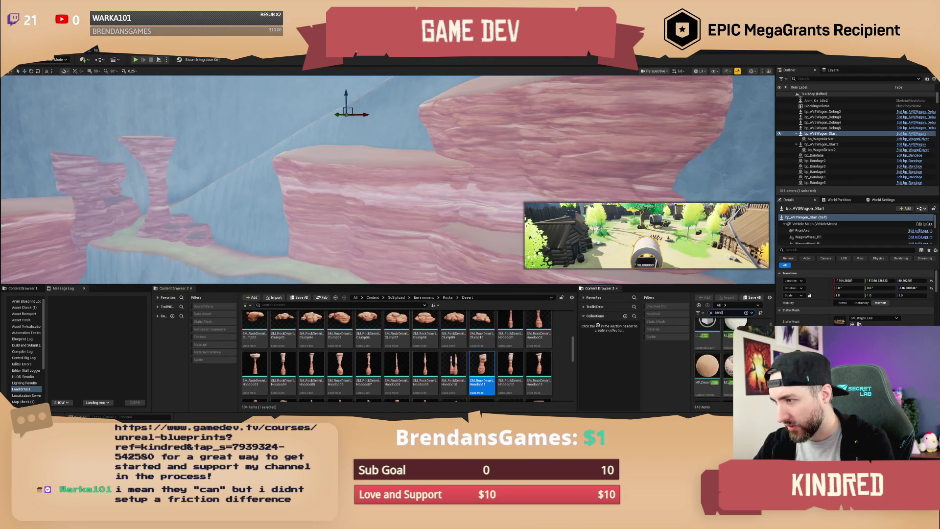
scroll(708, 359, down, 2)
- Inspect the sand physical material, then filter the Content Browser by 'pm_'
double_click(706, 377)
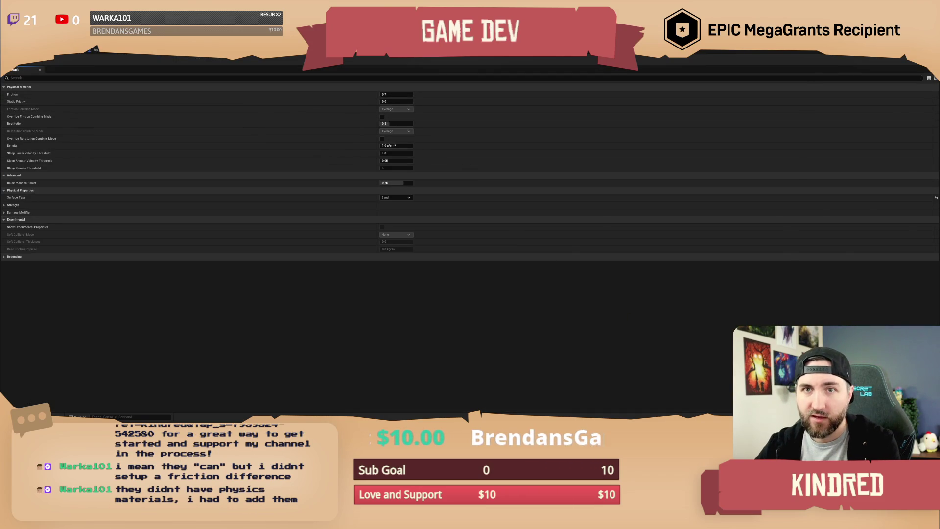
key(alt+F4)
click(730, 312)
text(pm_)
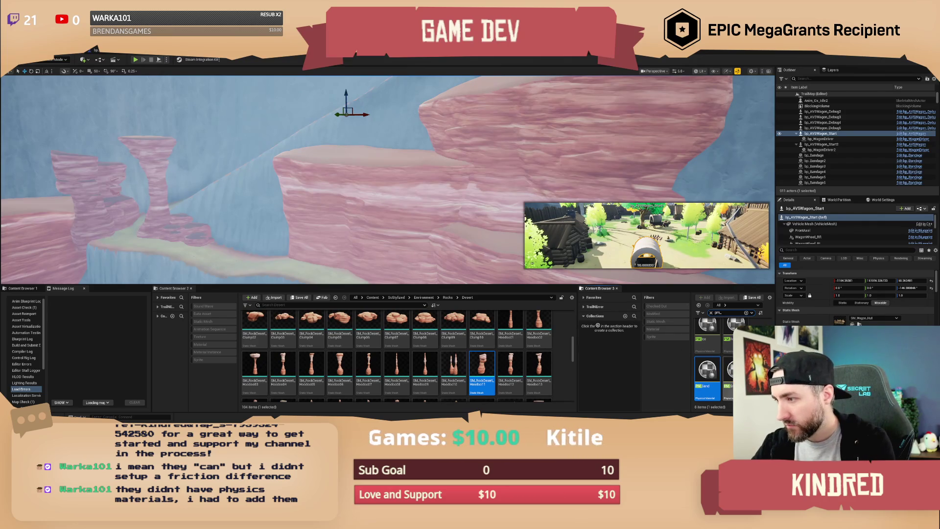
scroll(724, 363, up, 2)
scroll(724, 362, up, 2)
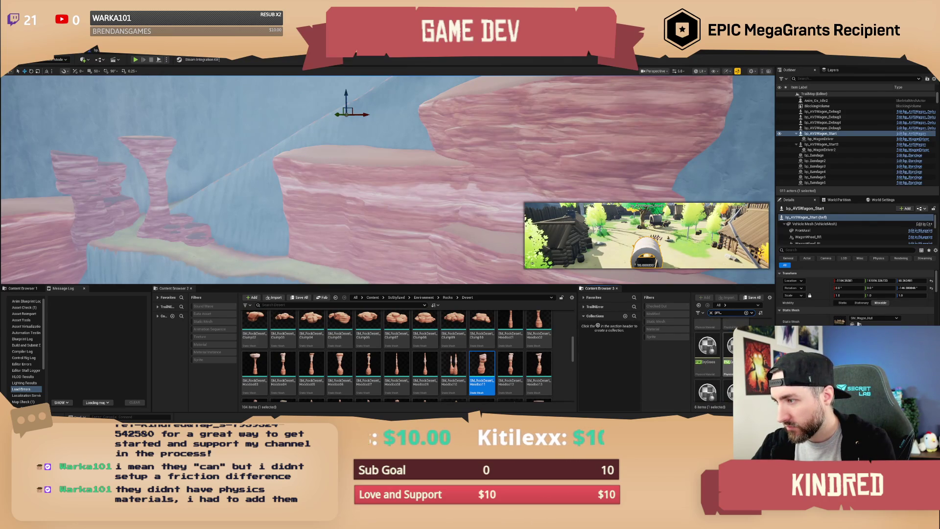
- Check the friction of the listed physical materials, including Grass and DryGrass
double_click(728, 337)
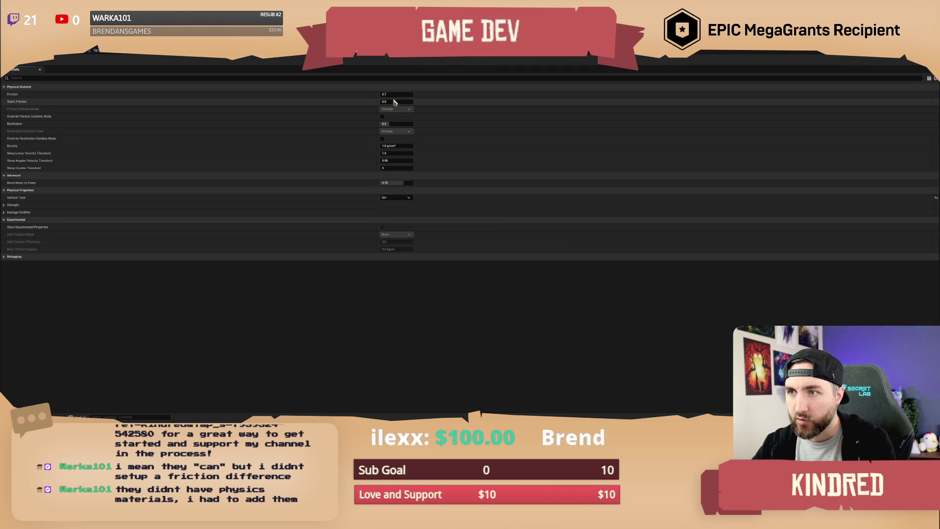
click(93, 50)
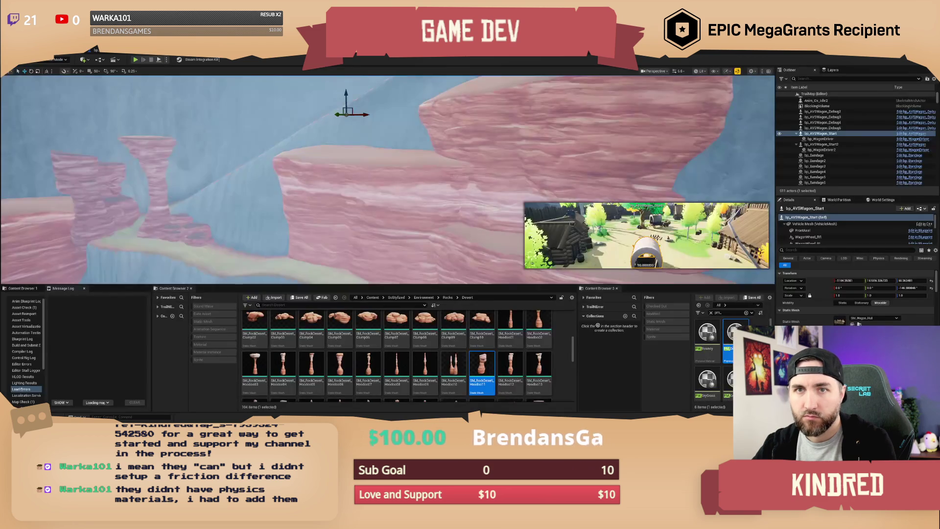
scroll(714, 360, down, 3)
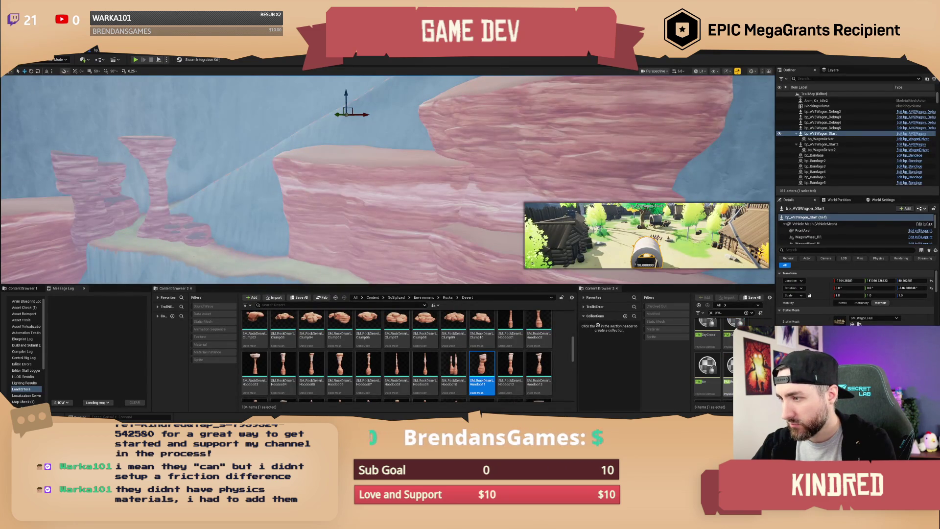
scroll(715, 359, down, 3)
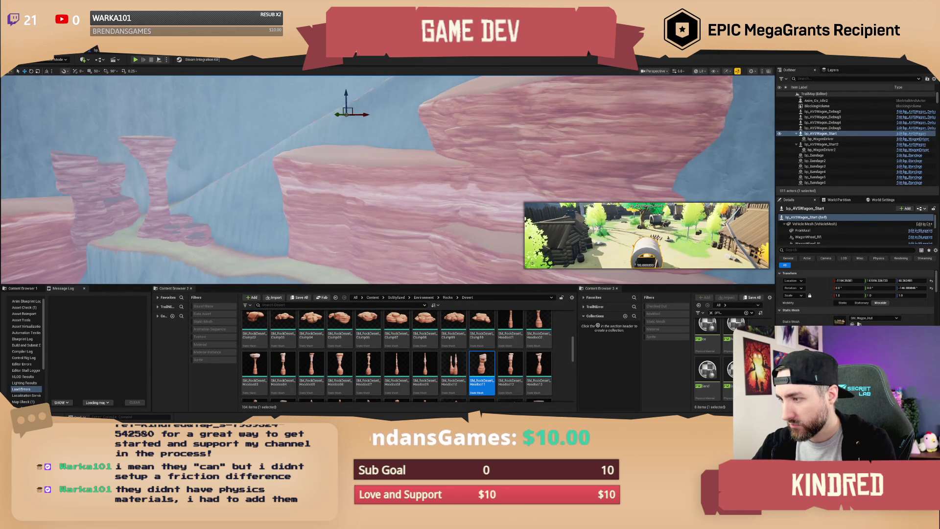
scroll(715, 360, up, 2)
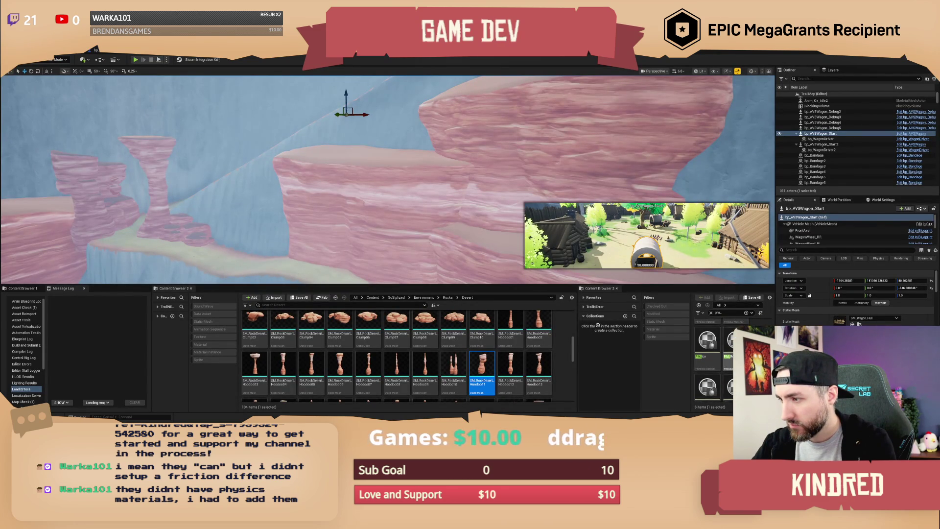
double_click(734, 342)
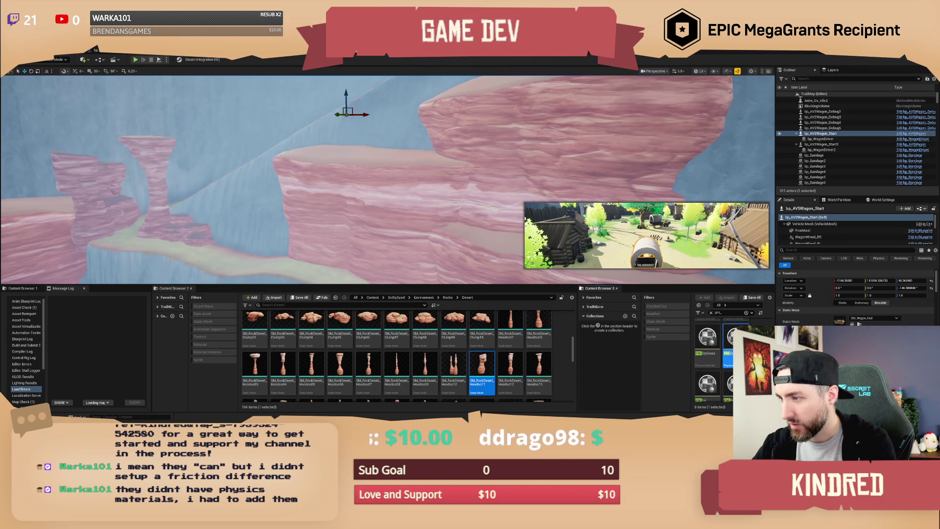
click(929, 58)
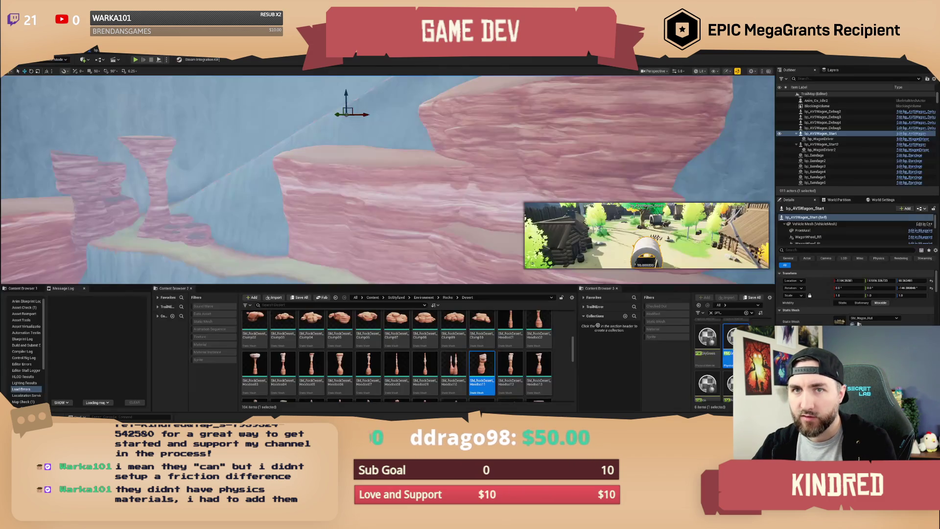
double_click(714, 342)
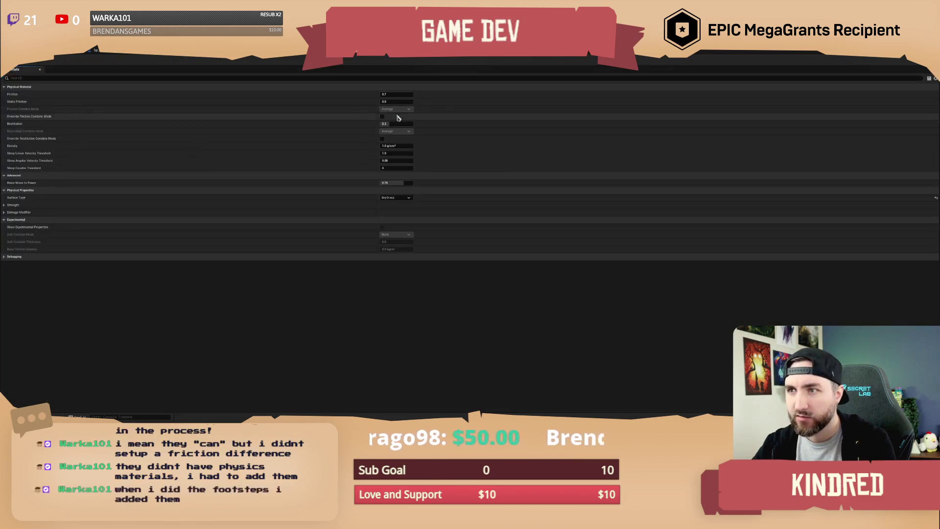
click(929, 58)
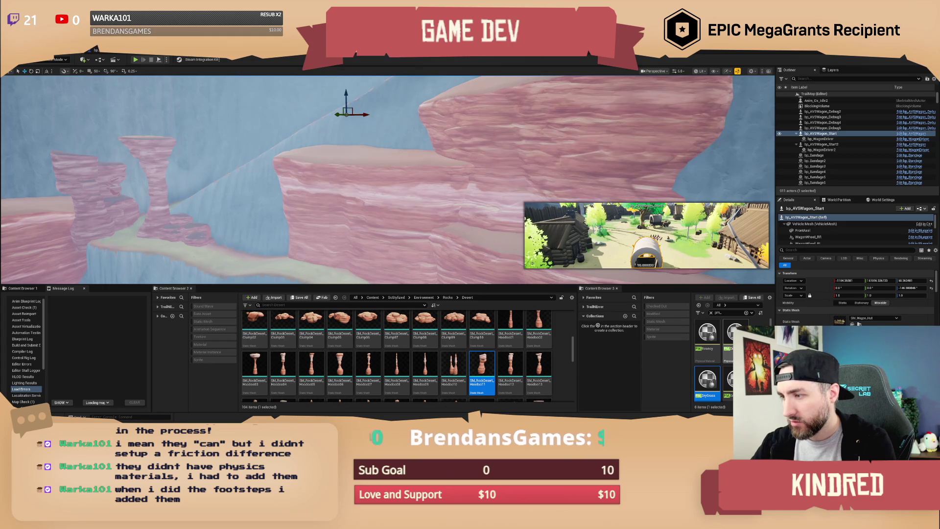
- Deselect the wagon and fly out over the sand trail toward the red rock mesas
scroll(707, 362, down, 2)
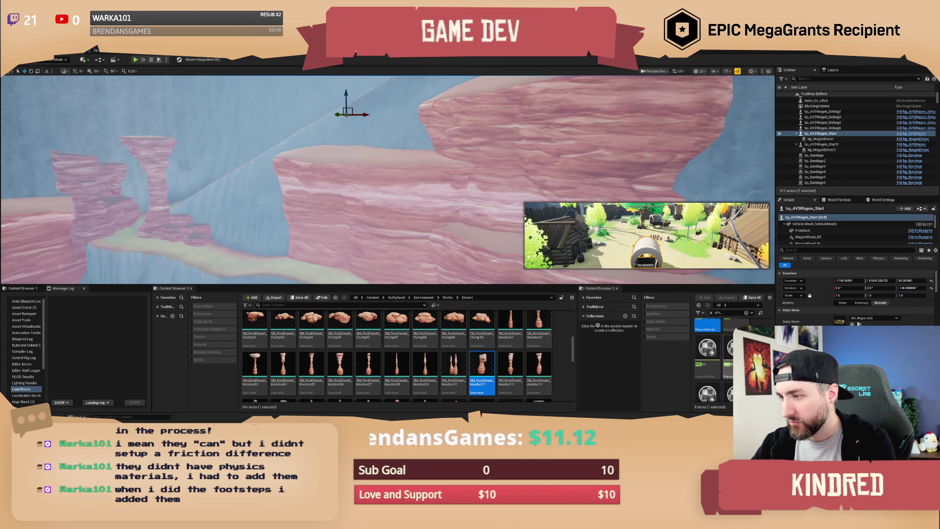
scroll(707, 360, down, 1)
scroll(707, 360, up, 4)
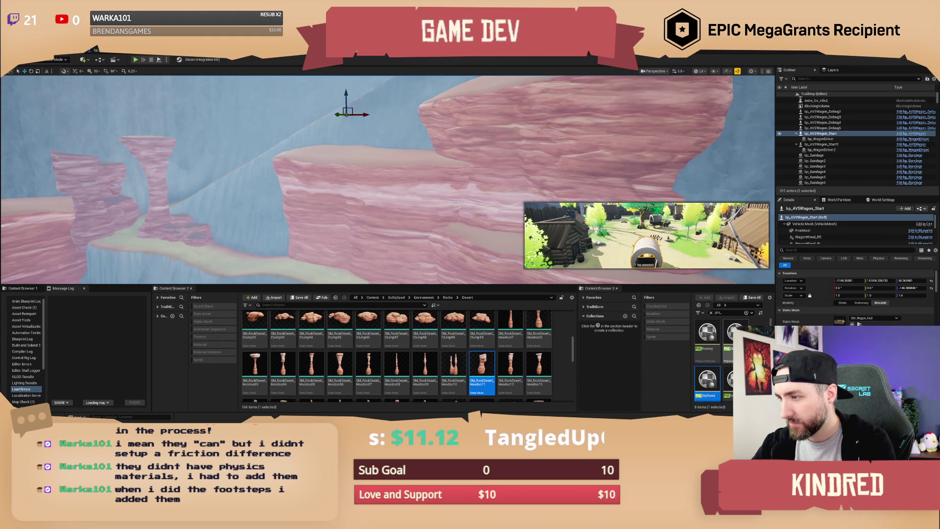
scroll(707, 360, down, 1)
scroll(707, 359, up, 1)
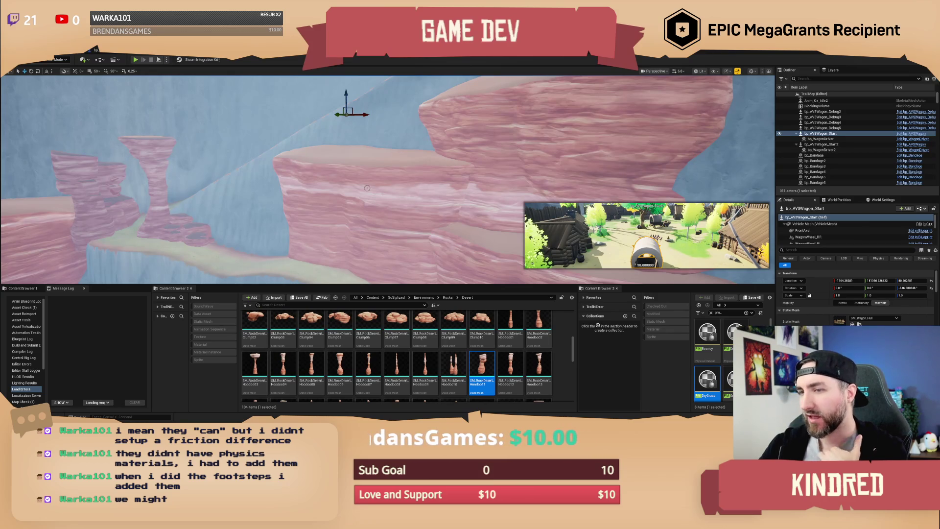
drag(409, 173, 410, 172)
key(Escape)
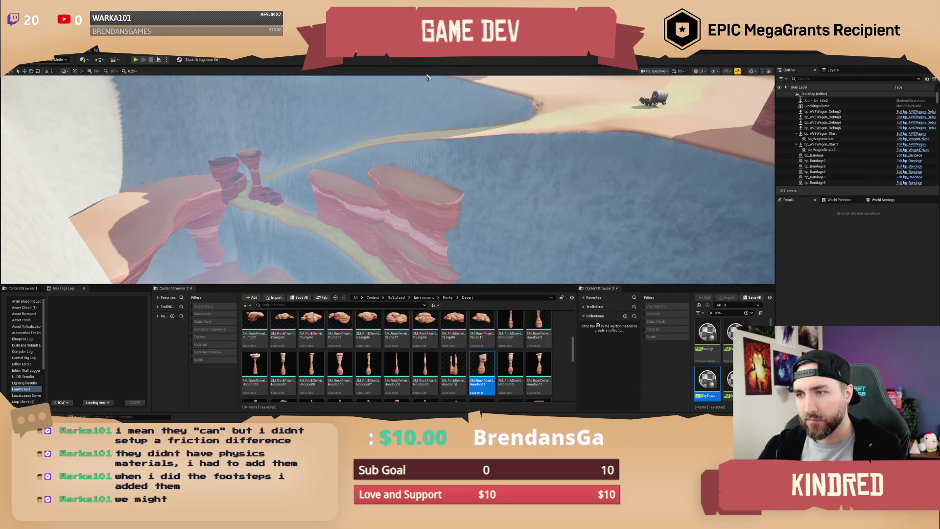
drag(427, 77, 382, 167)
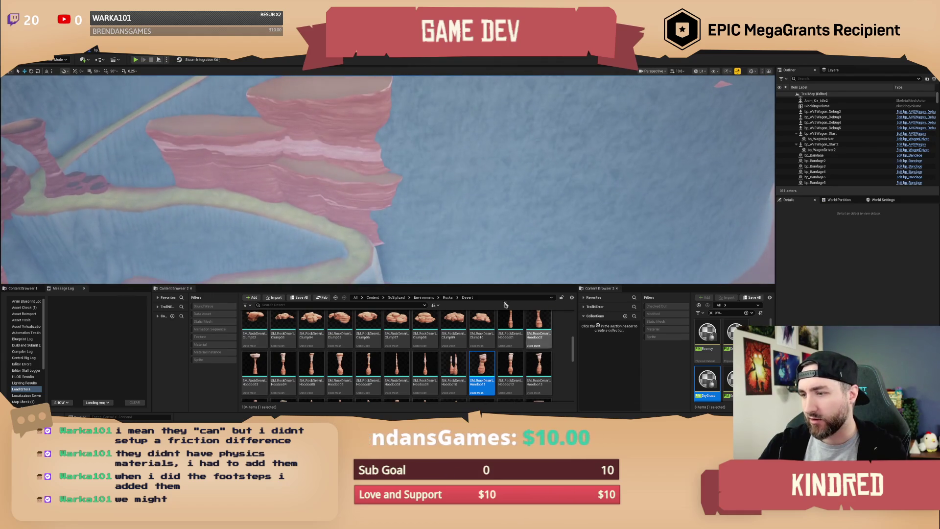
- Select the CliffB7 mesa, locate its mesh, and search the assets for 'demo'
click(338, 181)
key(ctrl+b)
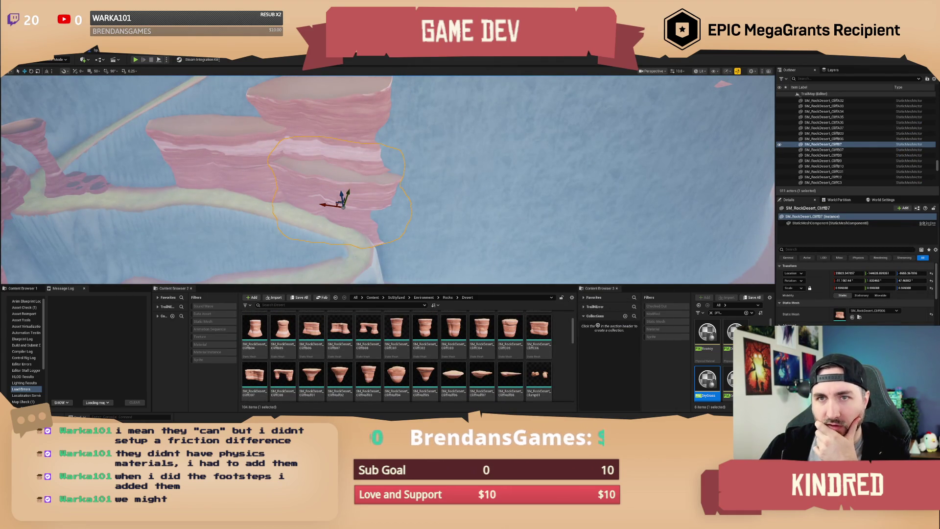
click(598, 288)
text(demo)
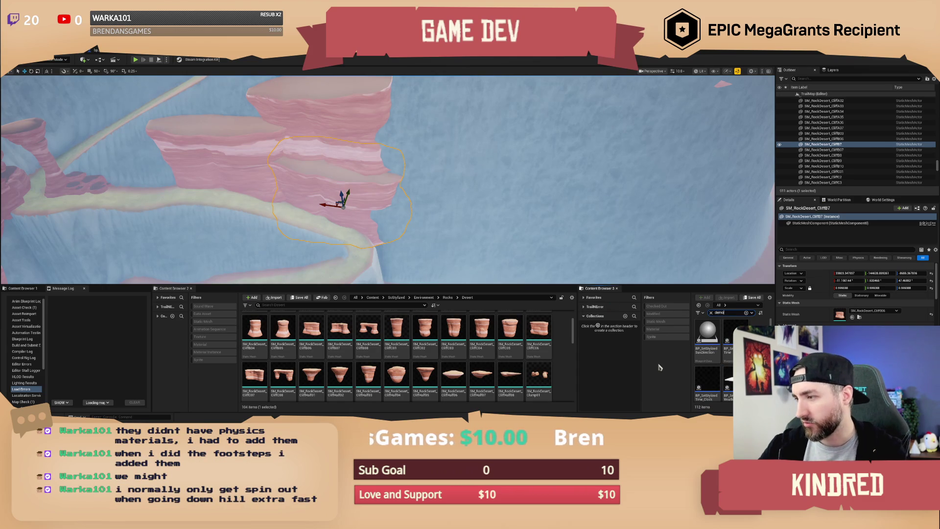
drag(578, 351, 470, 338)
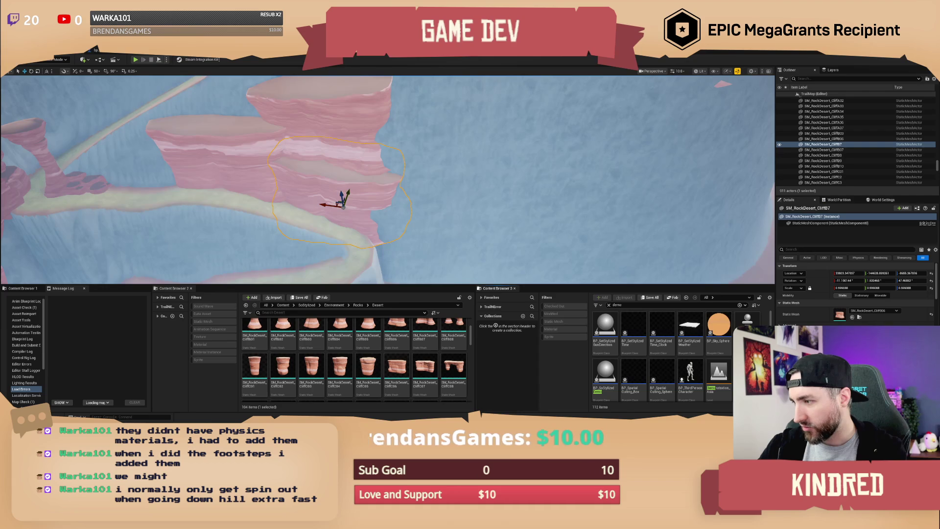
- Open Demonstration_Desert, fly past its rock arches to the river, and select BP_Water3
double_click(718, 373)
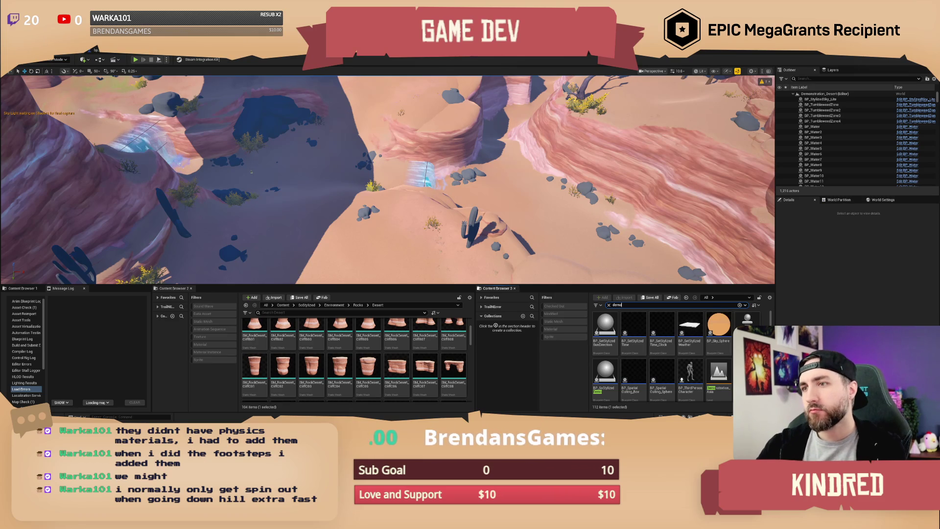
key(w)
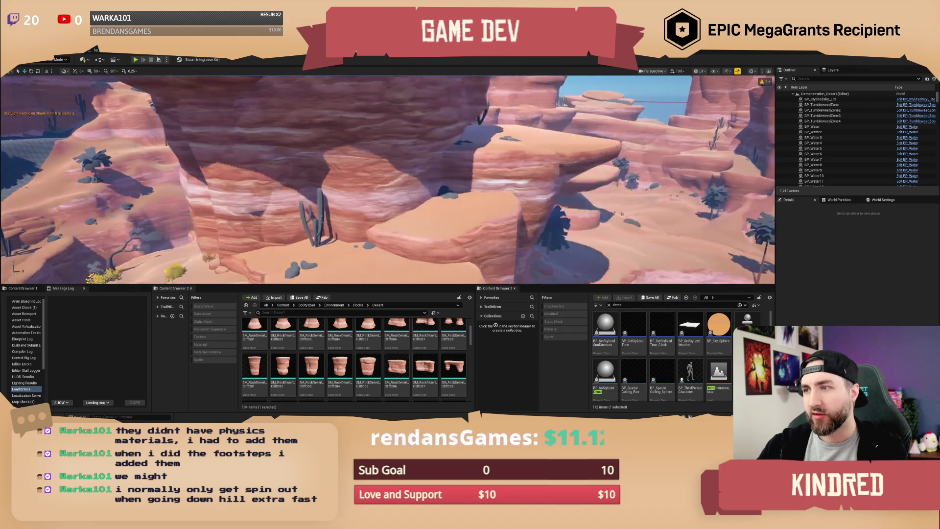
key(w)
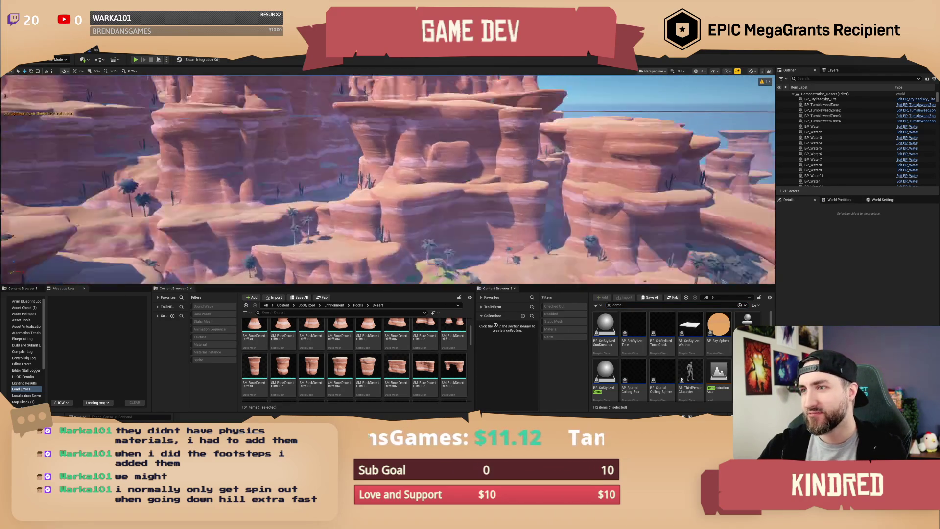
key(w)
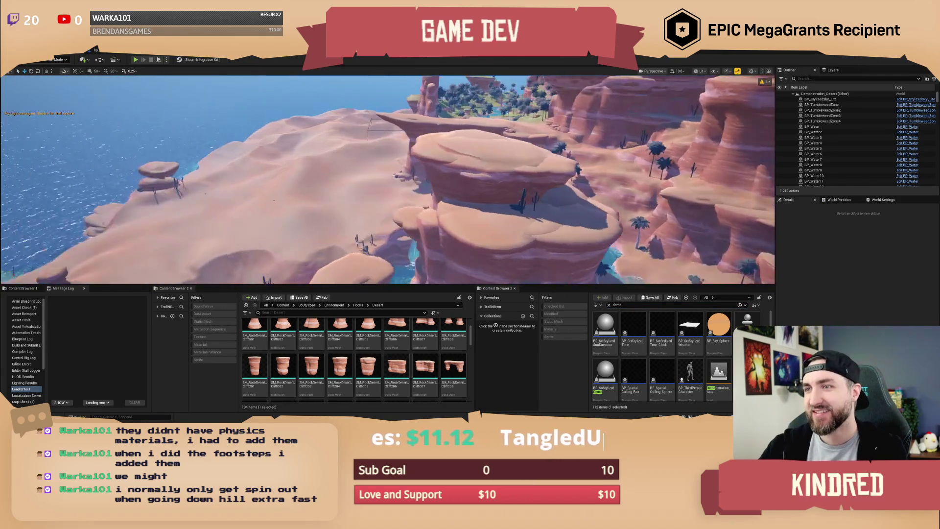
key(w)
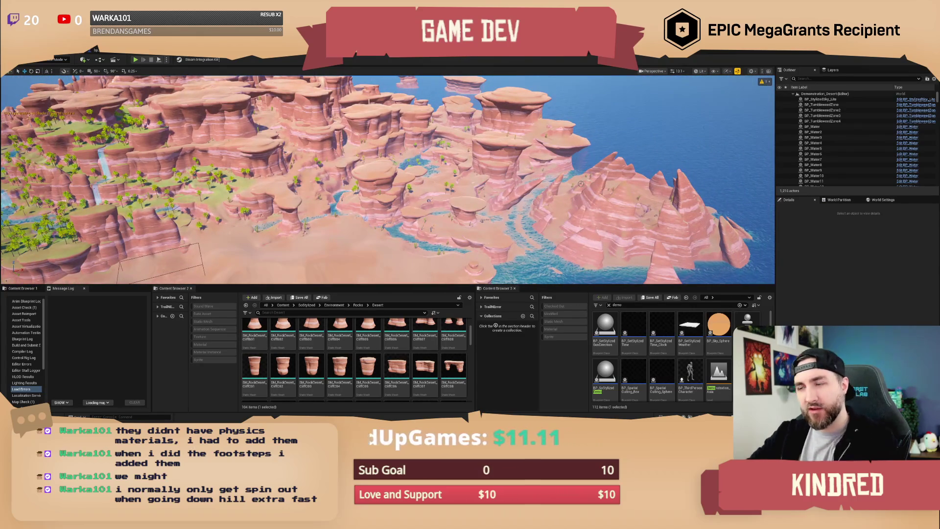
key(d)
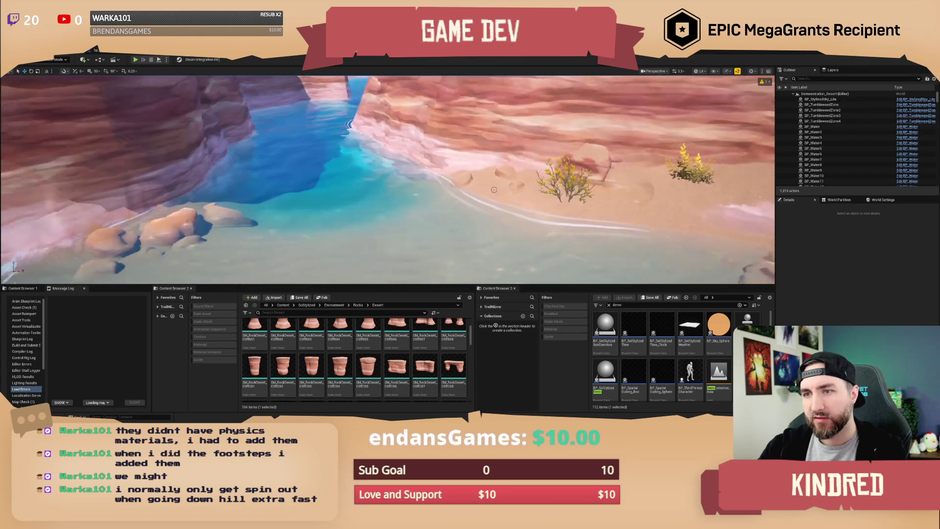
click(672, 186)
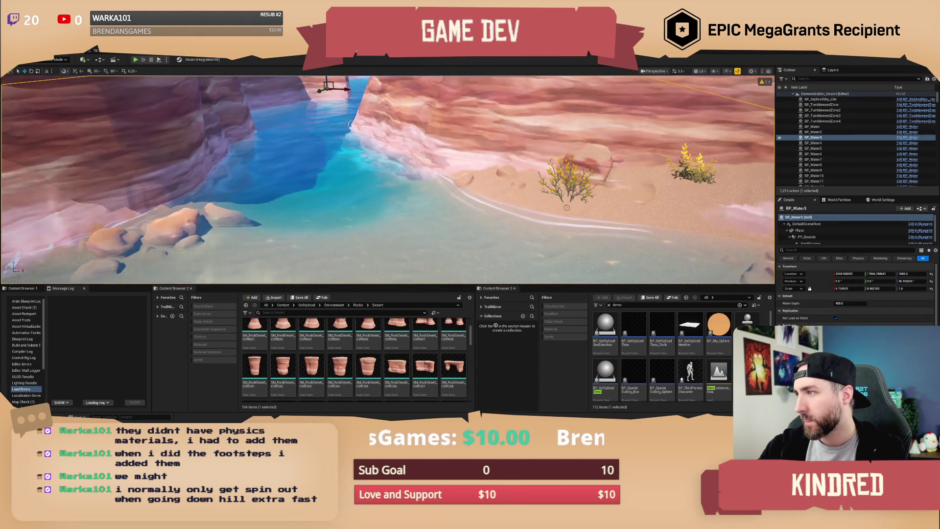
- Focus on BP_Water3, then select the SM_Waterfall9 waterfall and BP_Water2
key(f)
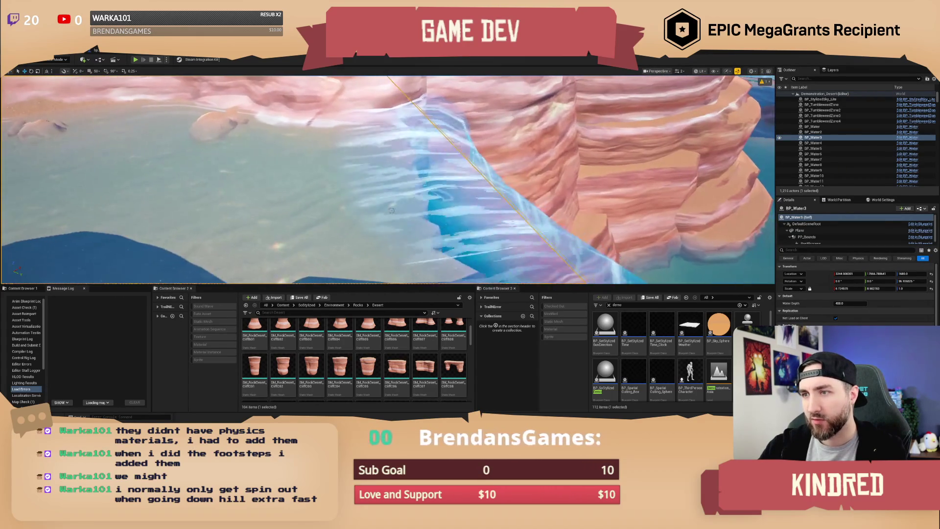
click(323, 193)
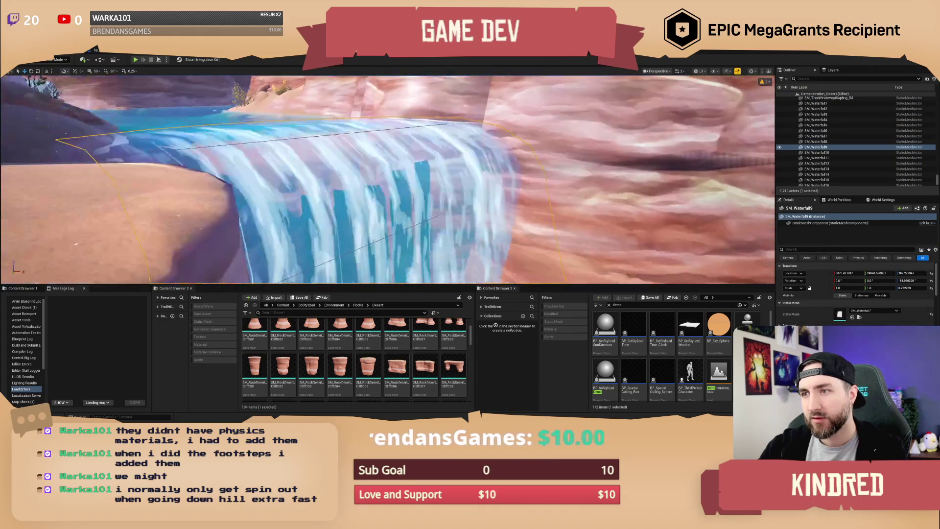
key(Escape)
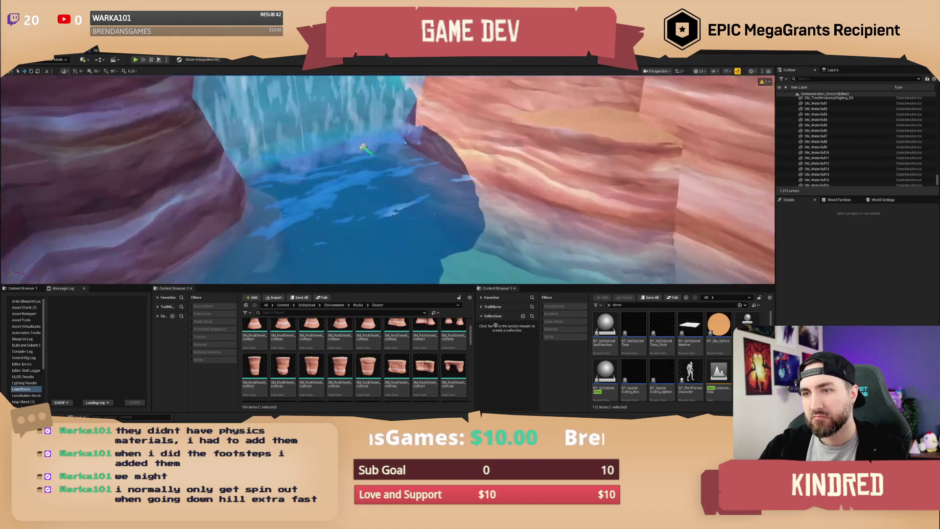
click(387, 192)
click(372, 196)
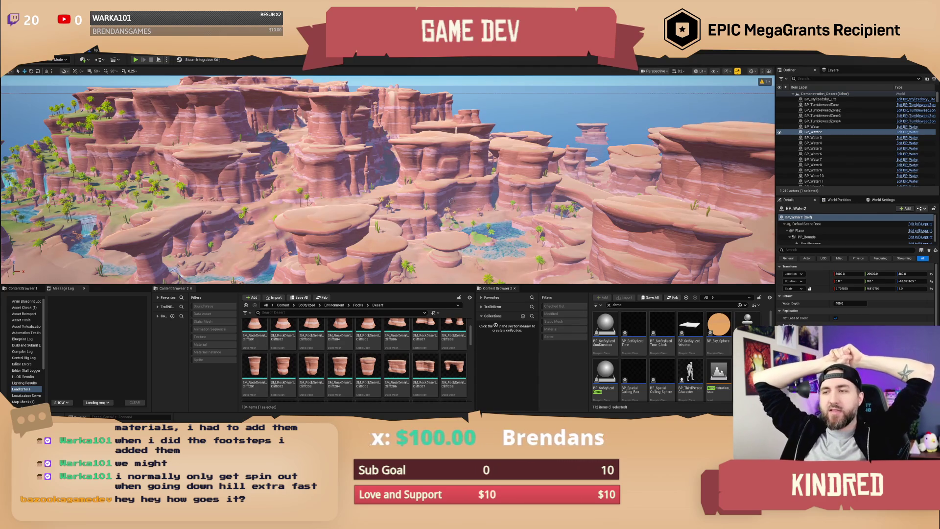
- Turn toward the canyon and inspect the SM_Sandfall3 sandfall
mouse_move(451, 200)
mouse_down()
mouse_move(431, 201)
mouse_move(431, 162)
mouse_move(431, 201)
mouse_move(441, 200)
mouse_up()
scroll(431, 172, up, 1)
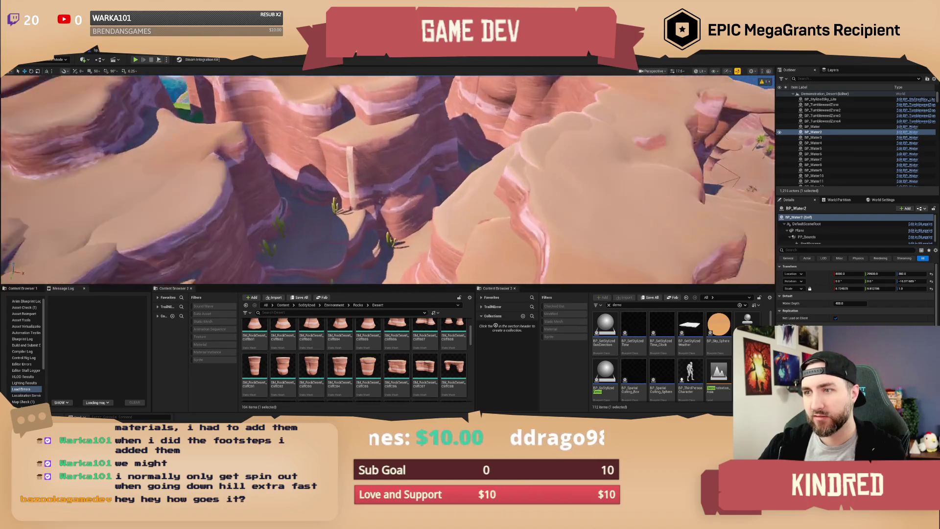
click(329, 166)
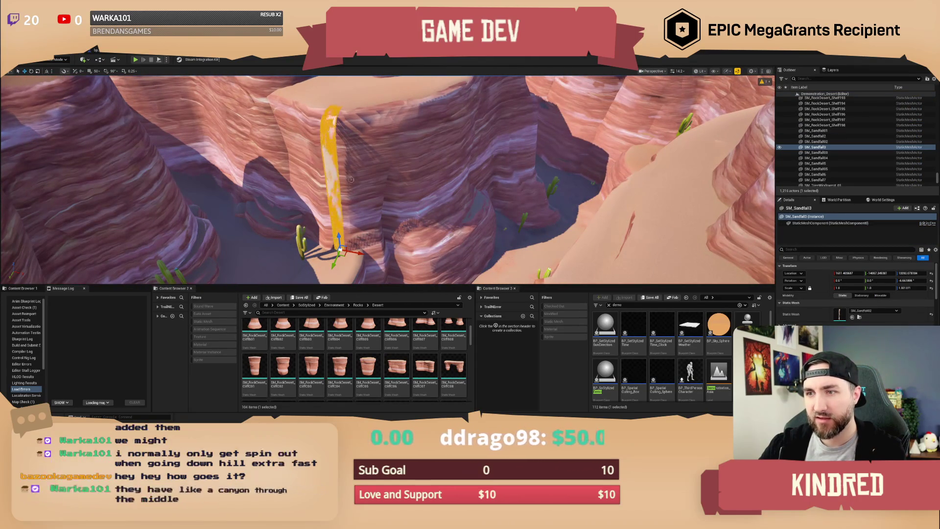
key(Escape)
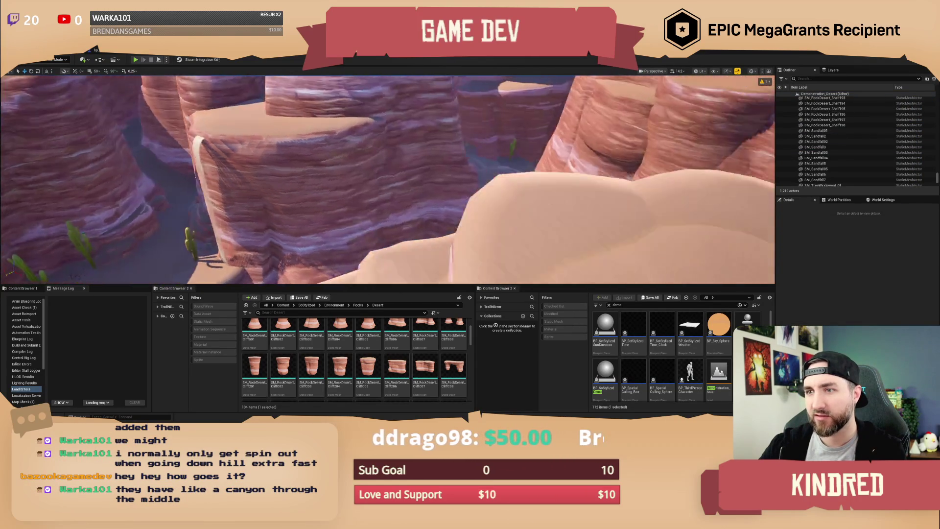
- Fly through the cactus-lined canyon and select the Landscape actor
drag(387, 178, 367, 186)
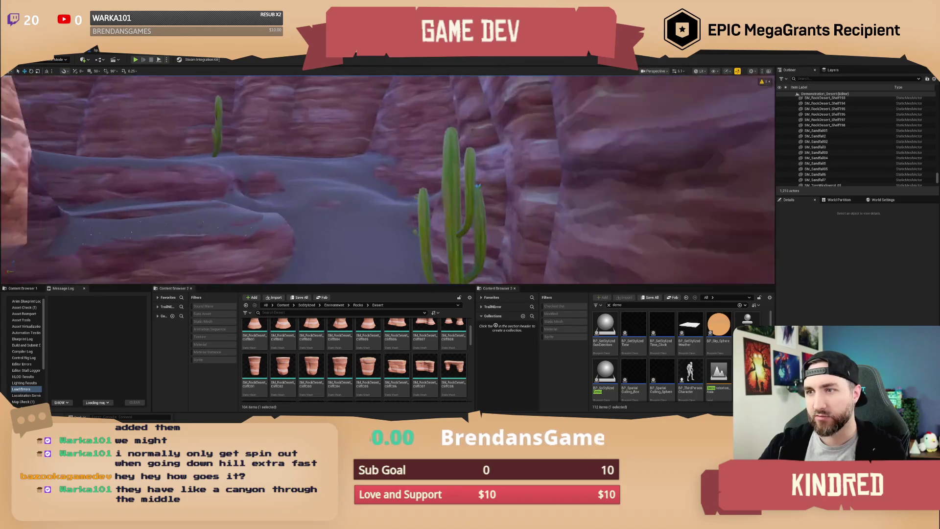
drag(367, 186, 557, 192)
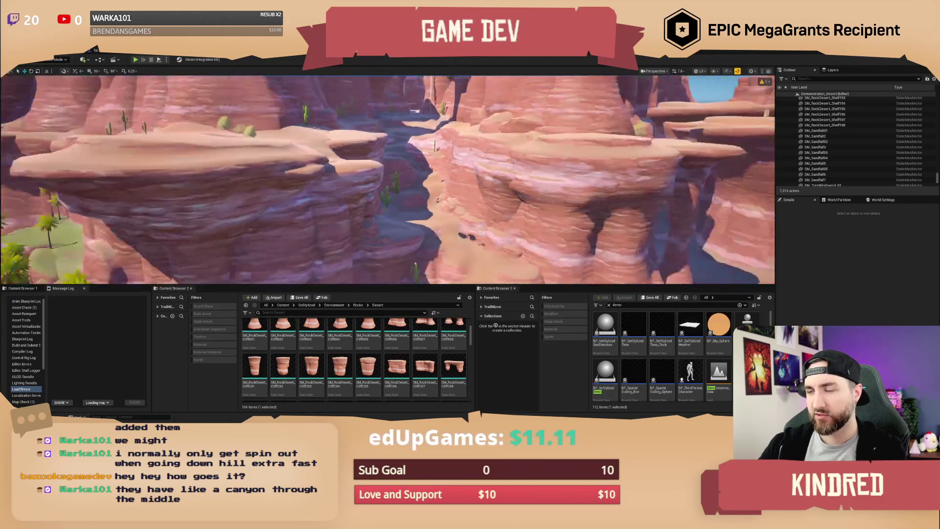
drag(558, 191, 558, 192)
scroll(558, 192, up, 2)
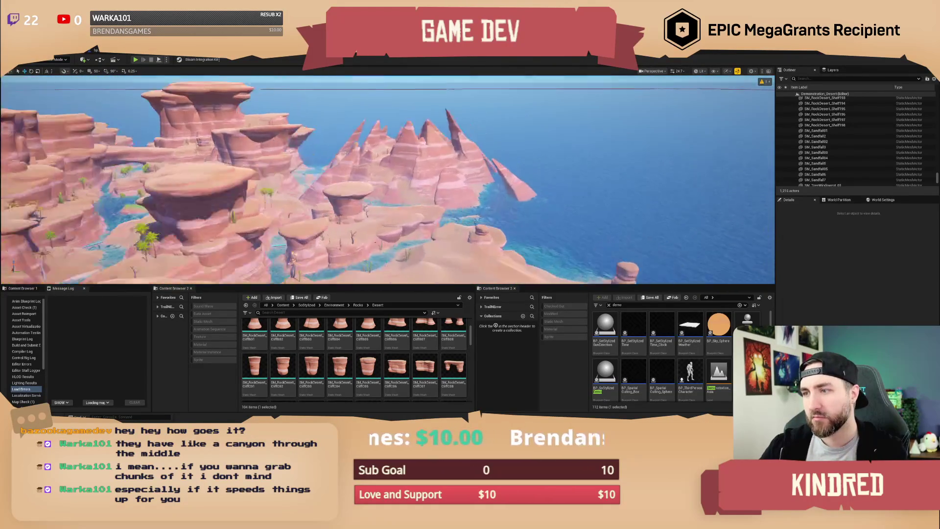
click(395, 183)
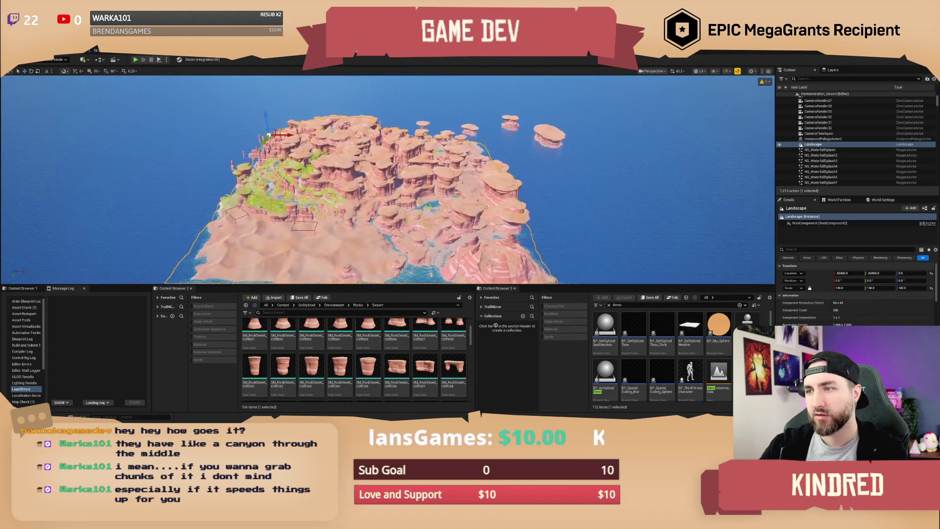
- Move the Landscape along X and scroll its Details to review the material
drag(305, 111, 491, 130)
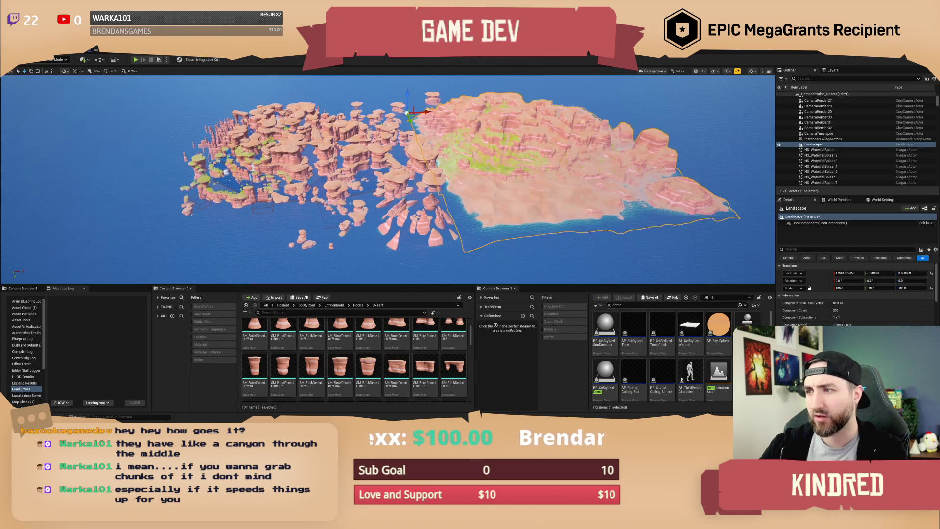
scroll(392, 181, up, 5)
scroll(388, 180, up, 5)
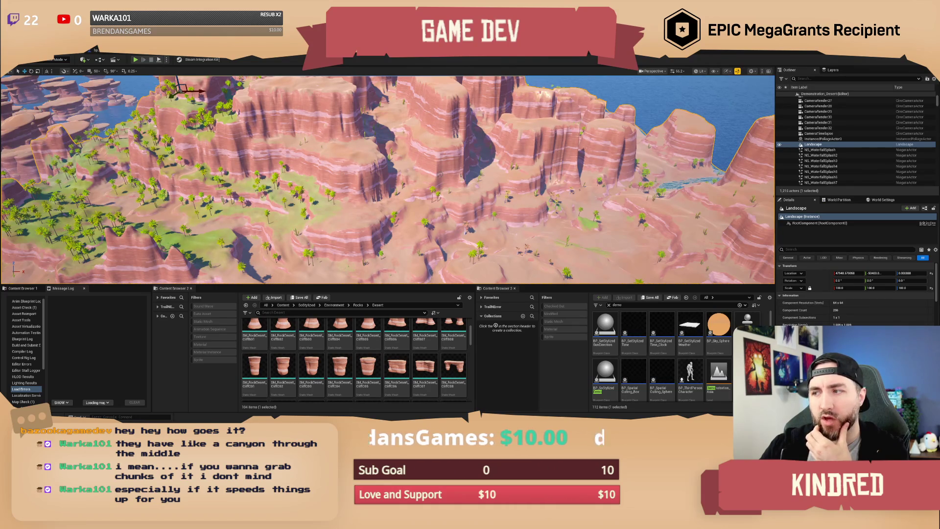
scroll(873, 318, down, 10)
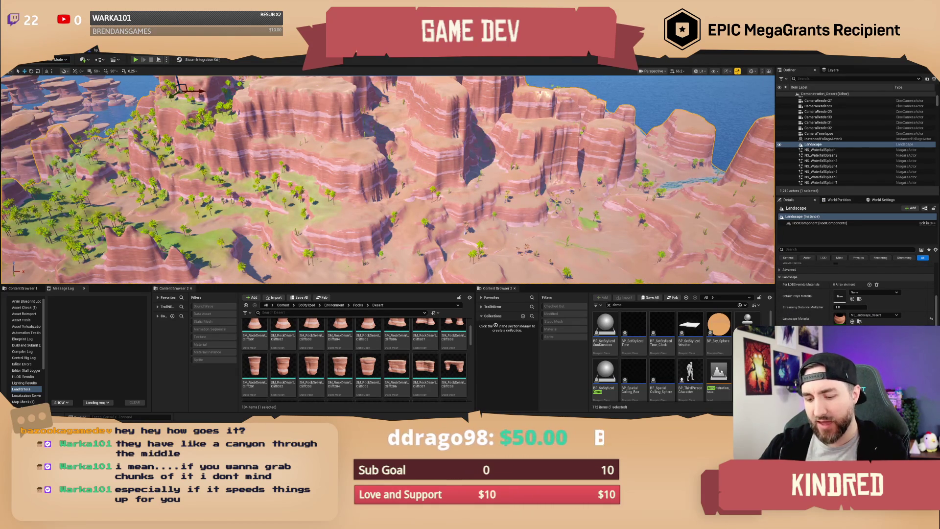
- Fly from the ocean view down the canyon, then browse to the Desert maps folder
key(2)
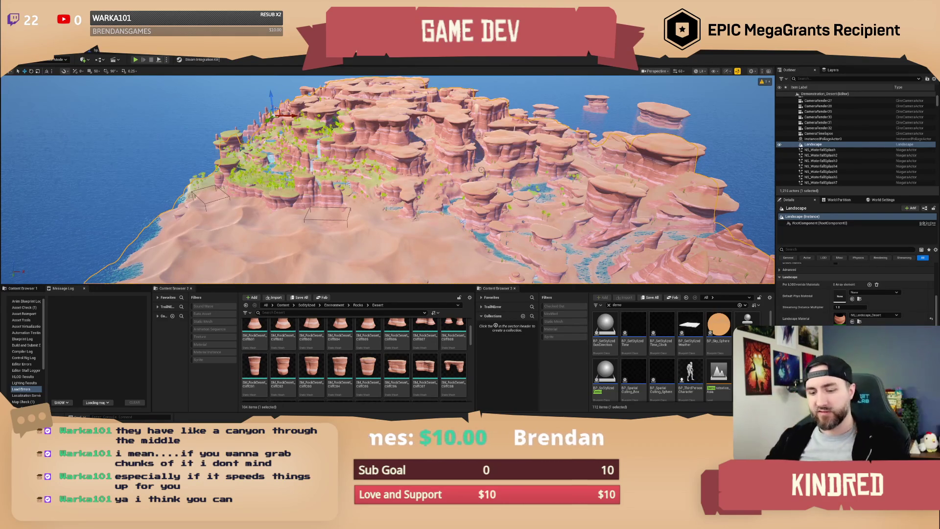
scroll(481, 170, up, 2)
scroll(388, 180, up, 5)
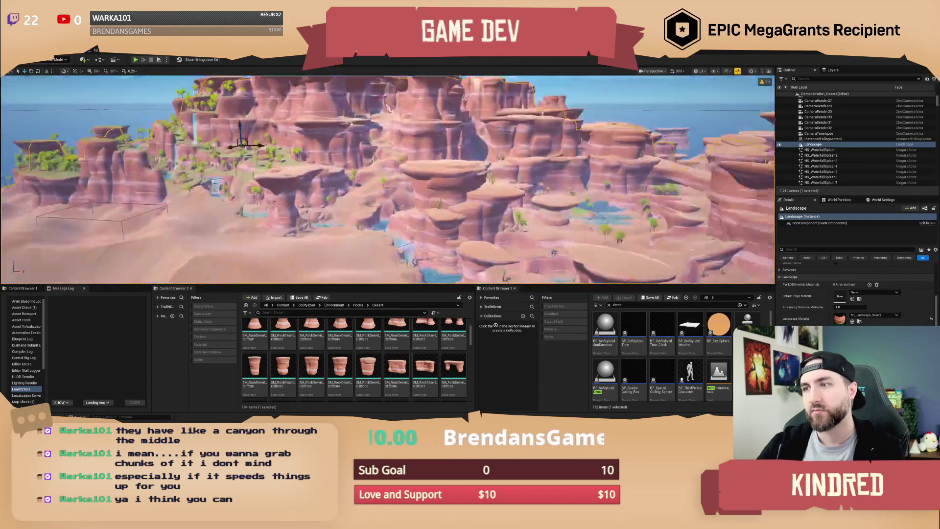
key(a)
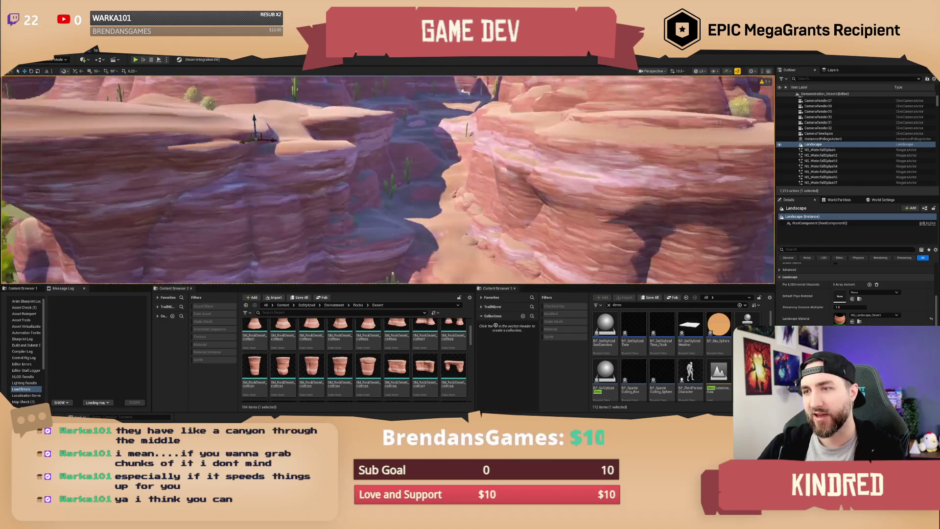
key(w)
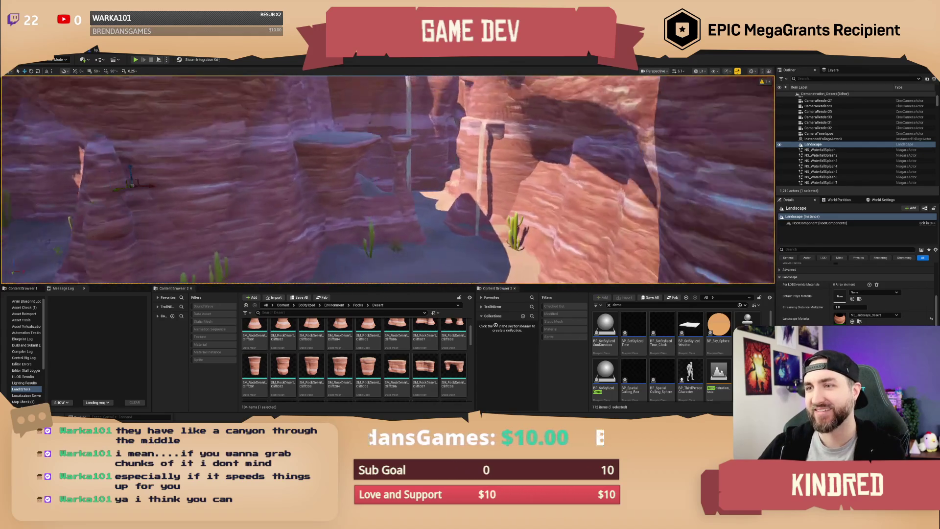
key(w)
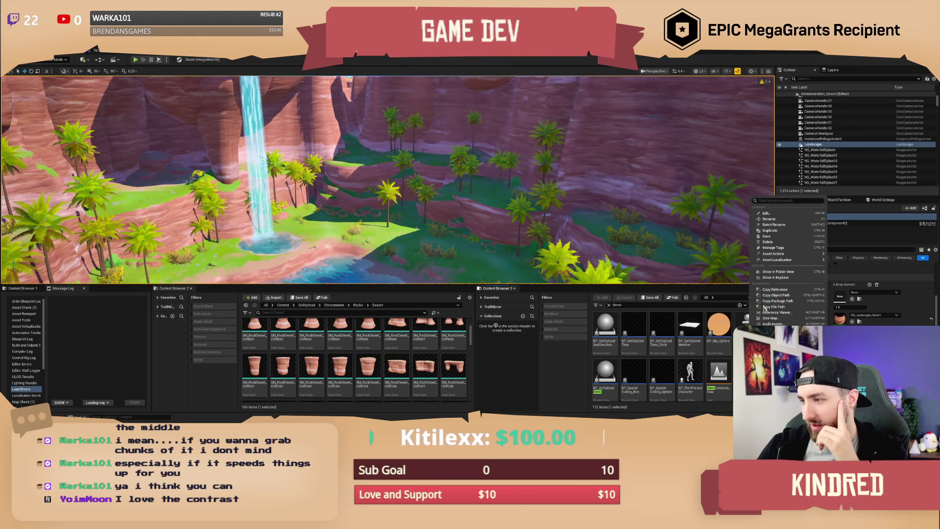
key(ctrl+b)
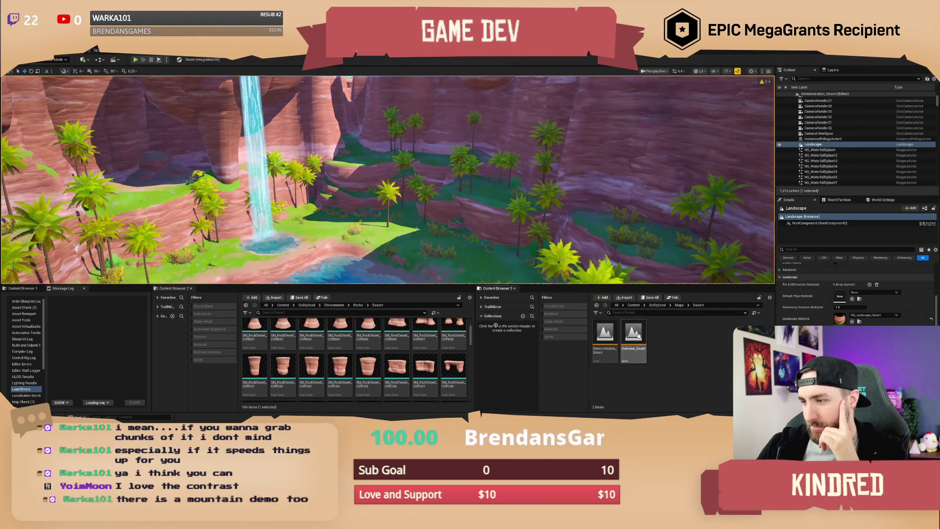
- Go up to the Maps folder, filter by 'demonst', and select Demonstration_Vol2
click(679, 305)
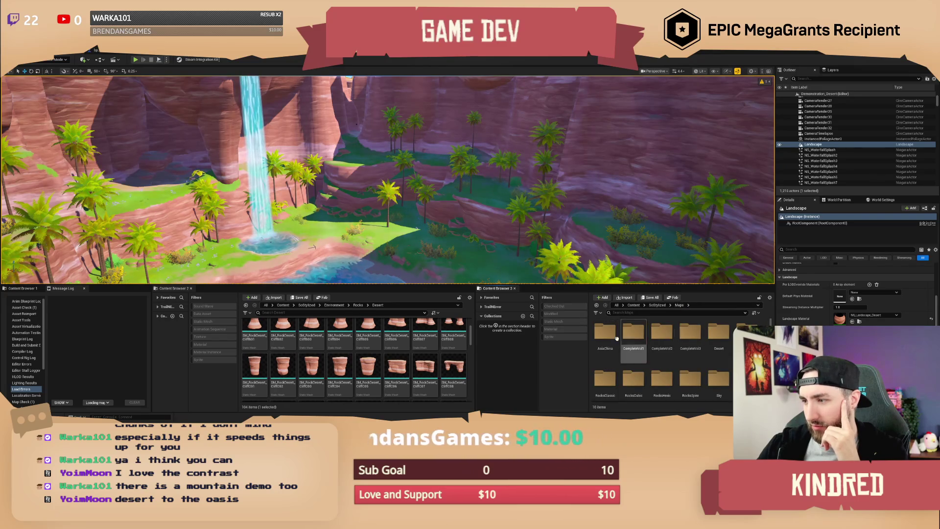
click(636, 313)
text(demonst)
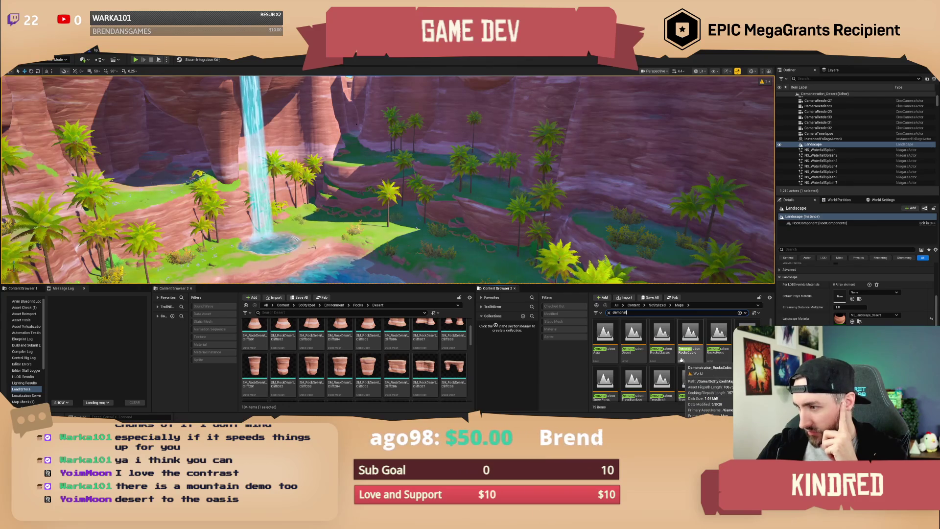
scroll(661, 362, down, 1)
scroll(695, 374, down, 1)
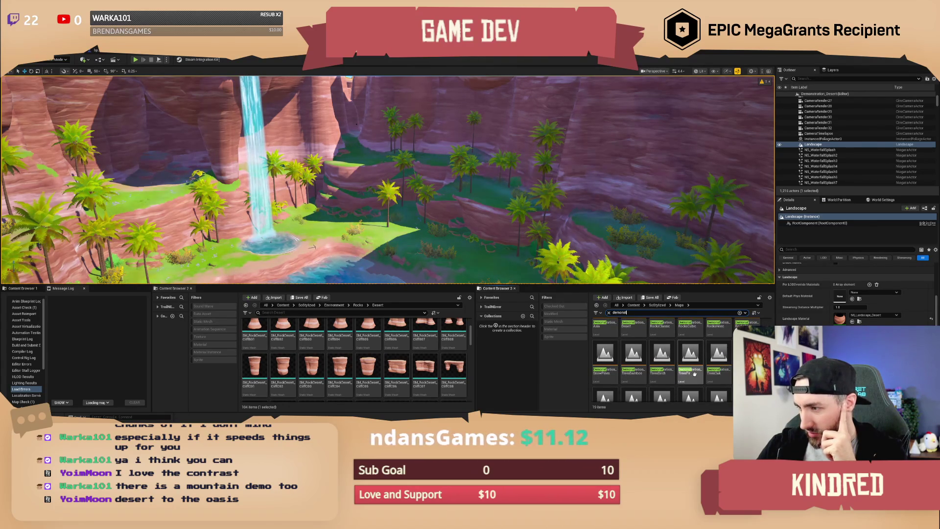
scroll(690, 362, down, 2)
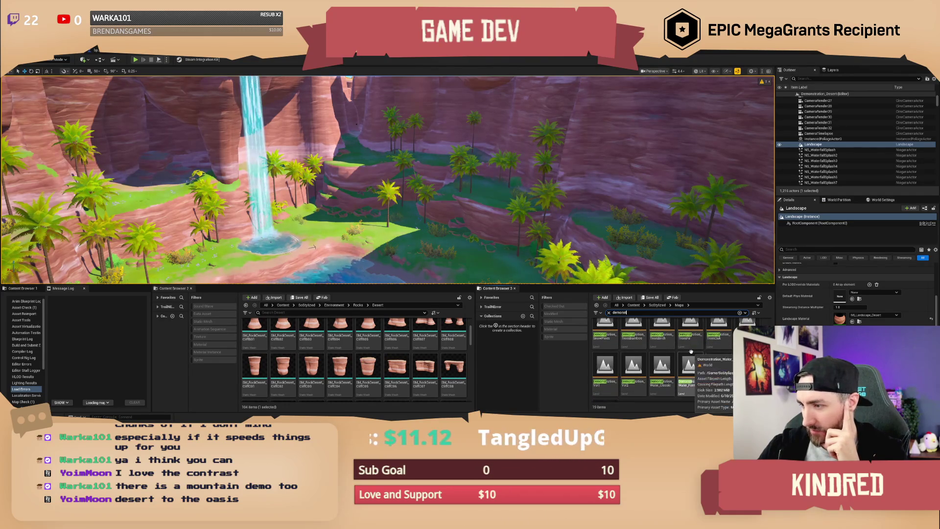
scroll(691, 352, down, 2)
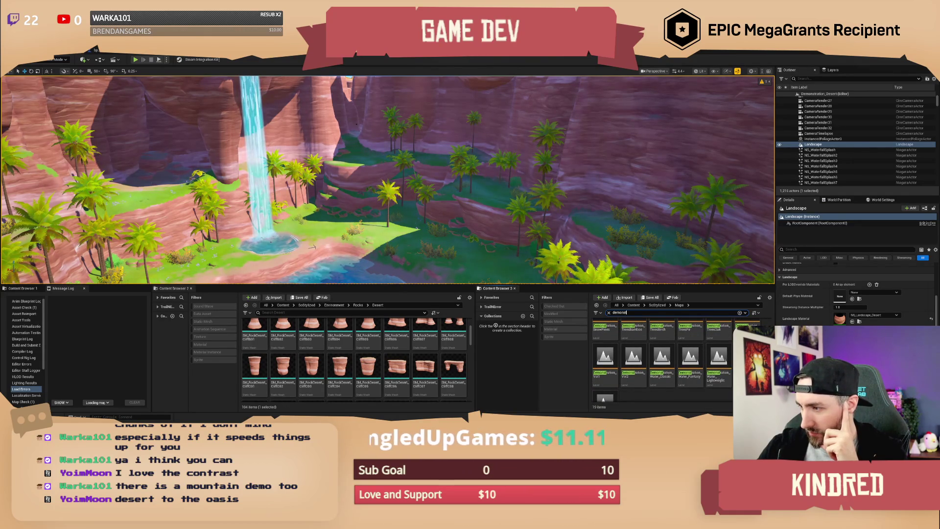
scroll(661, 362, down, 2)
scroll(700, 369, down, 2)
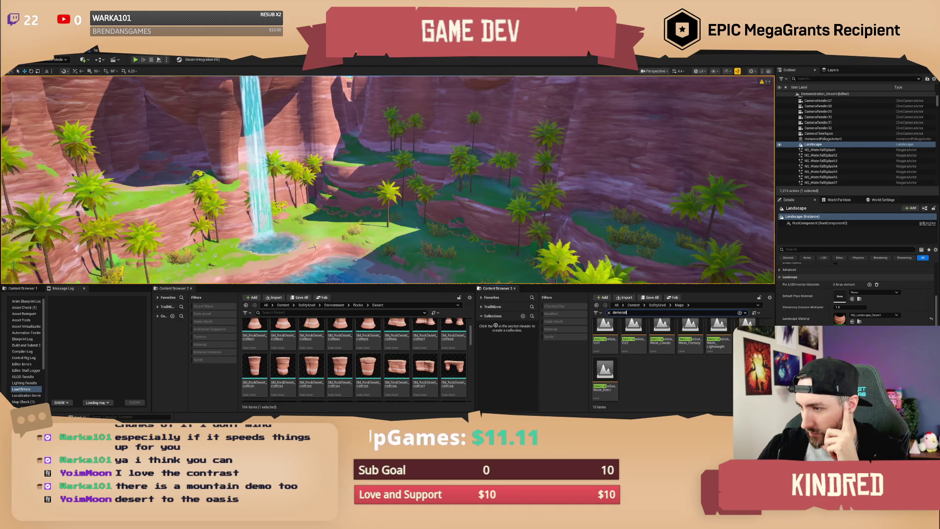
scroll(668, 375, up, 2)
scroll(652, 381, up, 1)
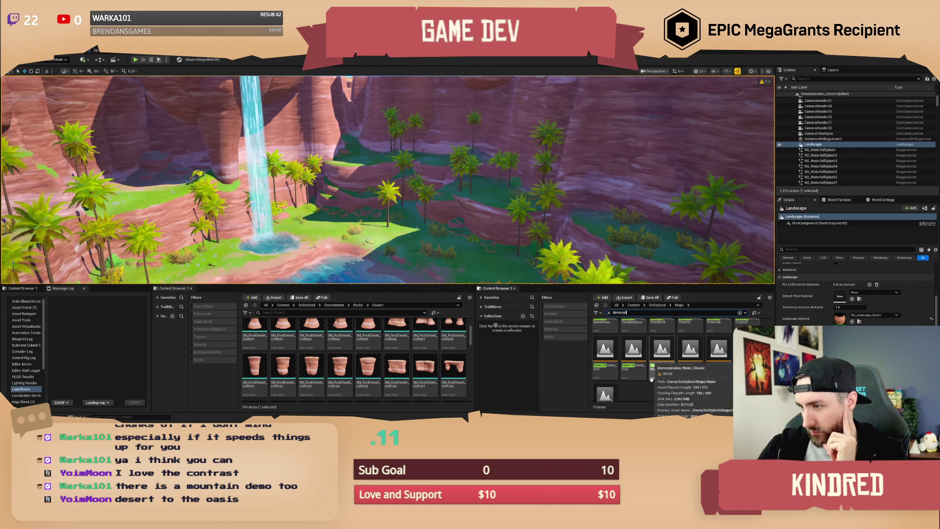
click(640, 359)
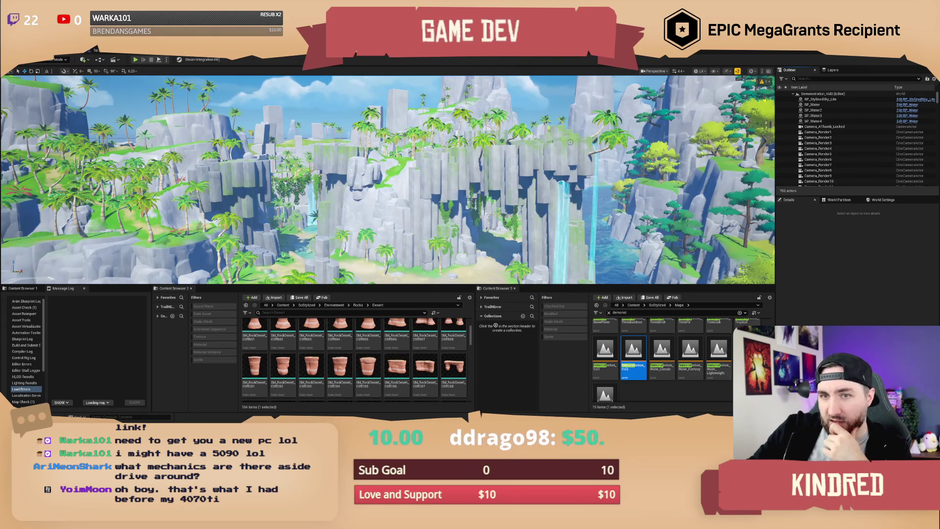
mouse_move(556, 157)
mouse_down()
mouse_move(521, 118)
mouse_move(539, 115)
mouse_up()
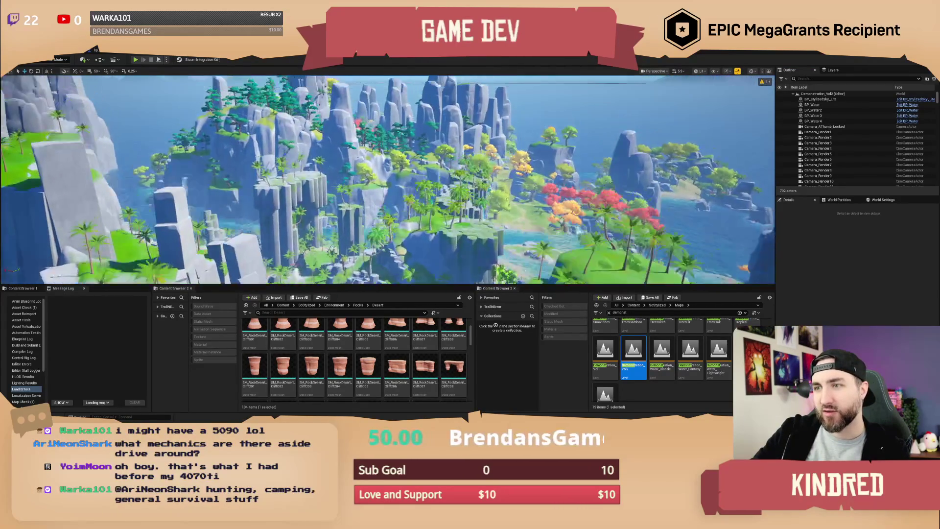
drag(539, 115, 538, 115)
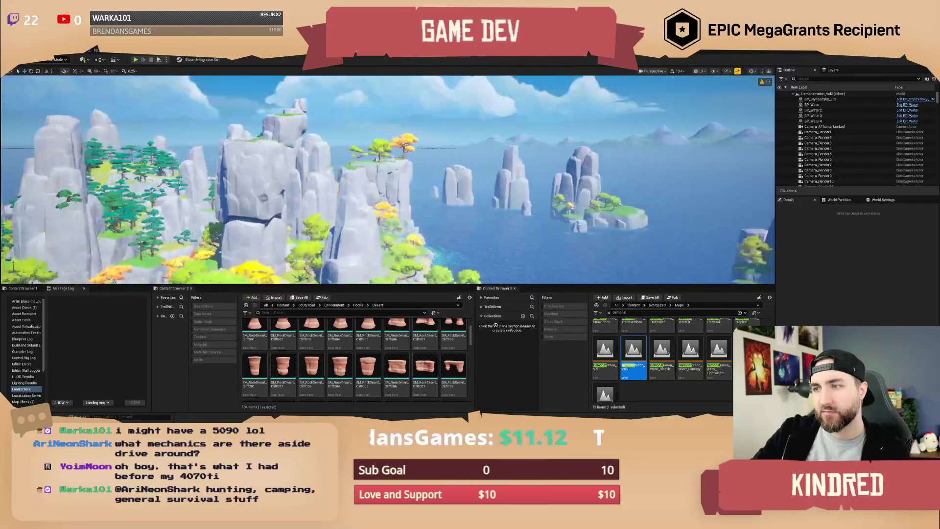
drag(538, 115, 538, 115)
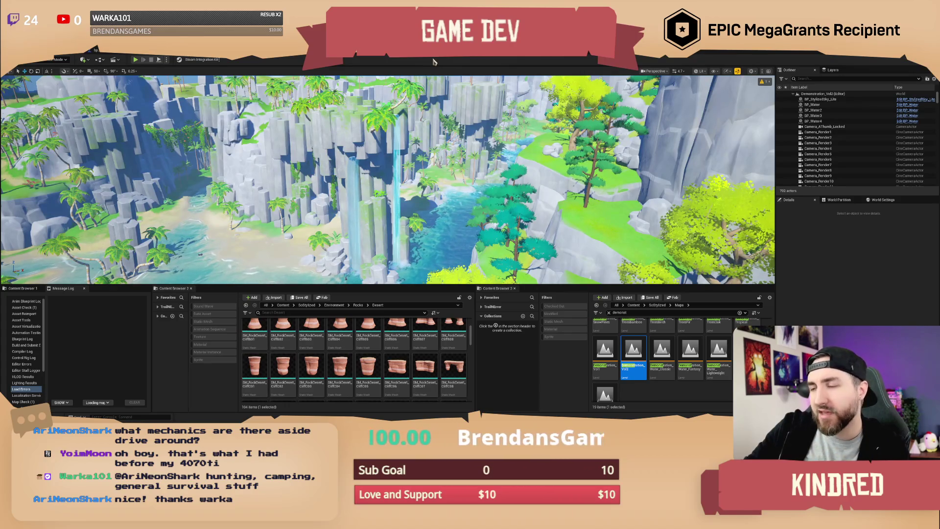
drag(633, 232, 623, 228)
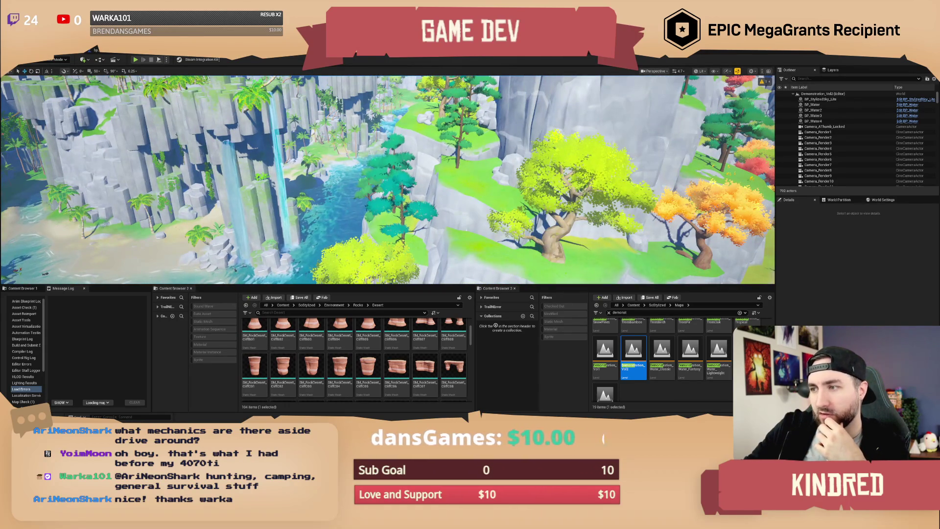
mouse_move(623, 228)
mouse_down()
mouse_move(623, 156)
mouse_move(617, 191)
mouse_move(538, 201)
mouse_up()
scroll(568, 200, up, 5)
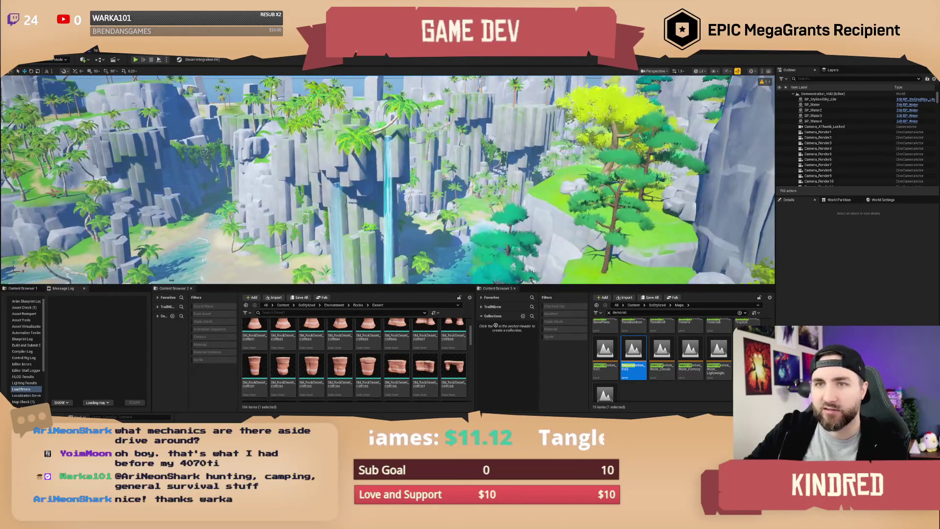
click(22, 49)
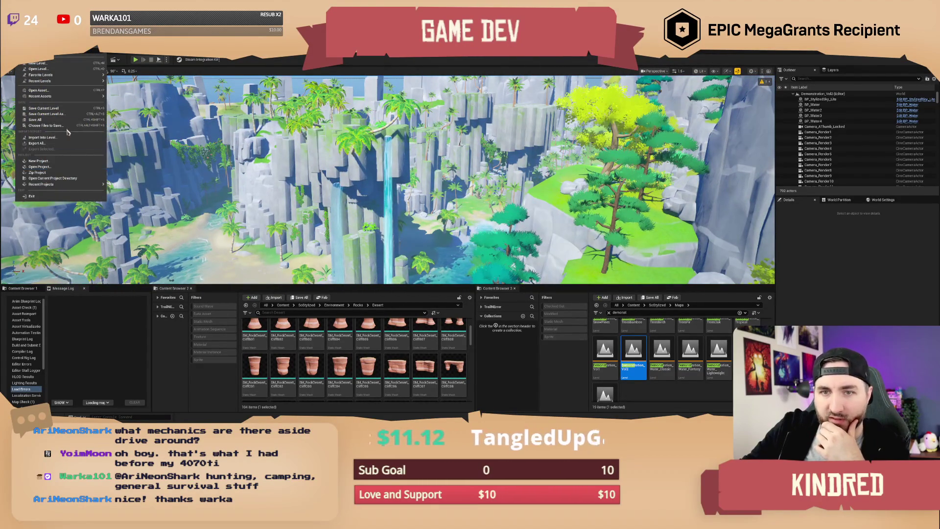
key(Escape)
scroll(732, 366, up, 2)
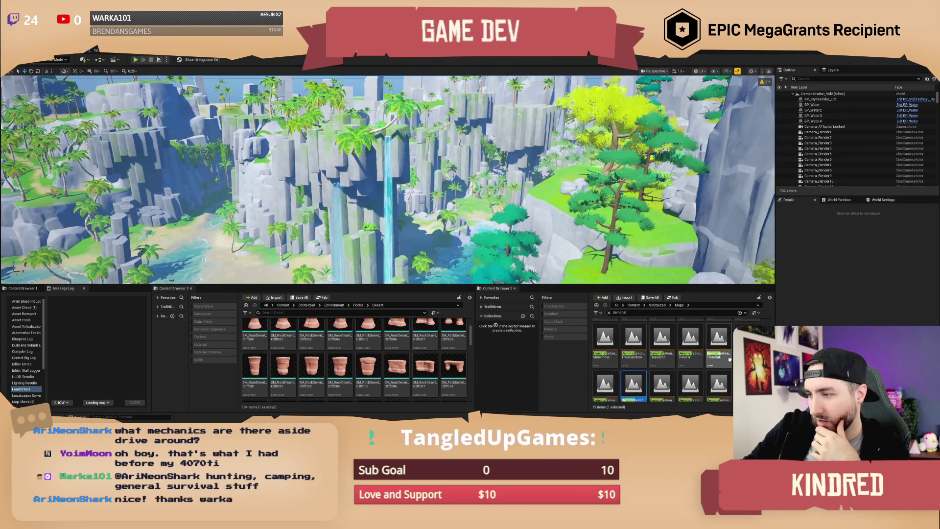
scroll(733, 366, up, 1)
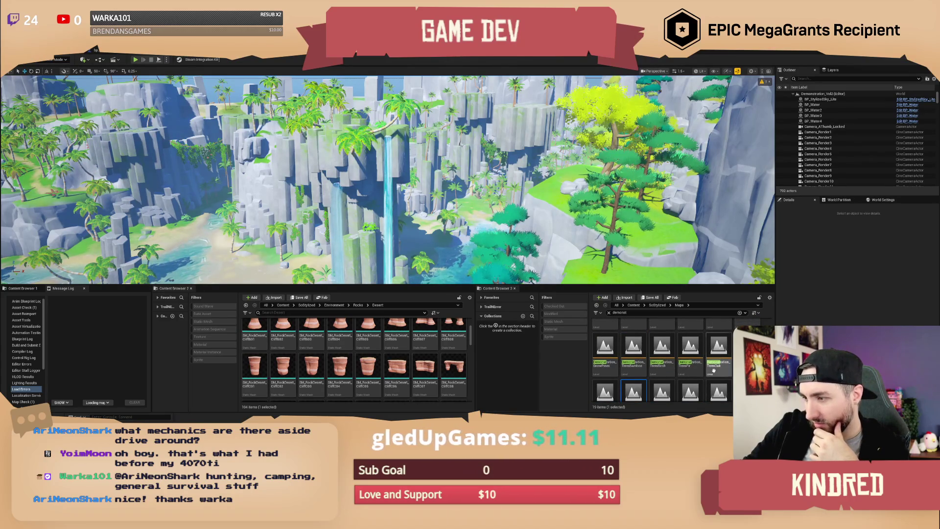
scroll(733, 366, up, 2)
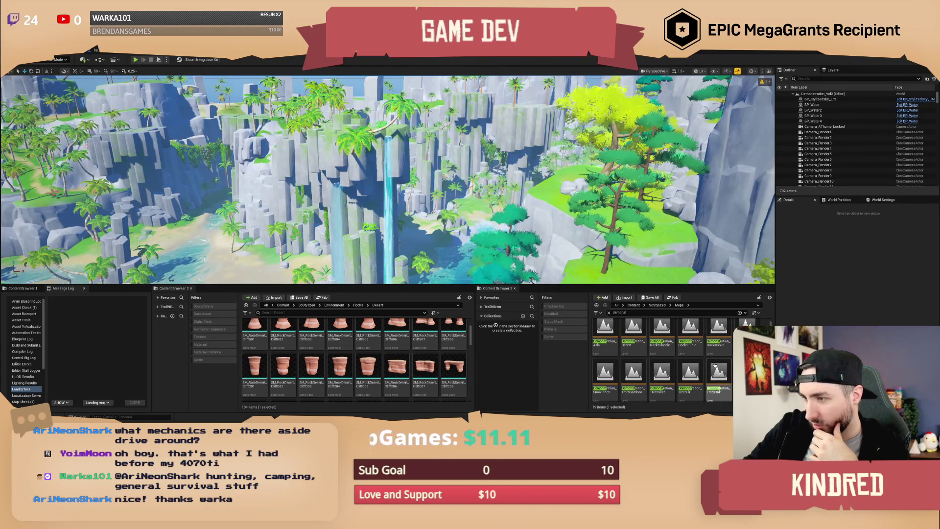
scroll(715, 365, up, 1)
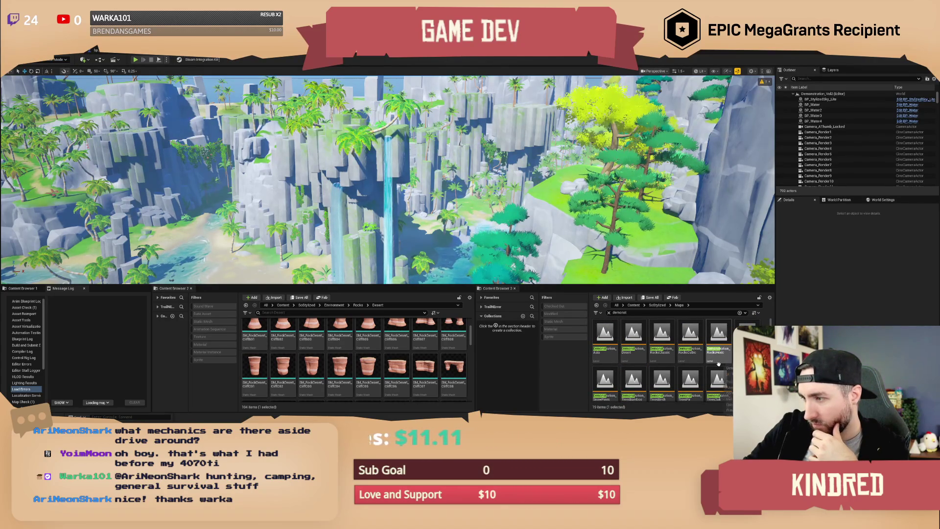
scroll(716, 365, down, 2)
scroll(718, 363, up, 1)
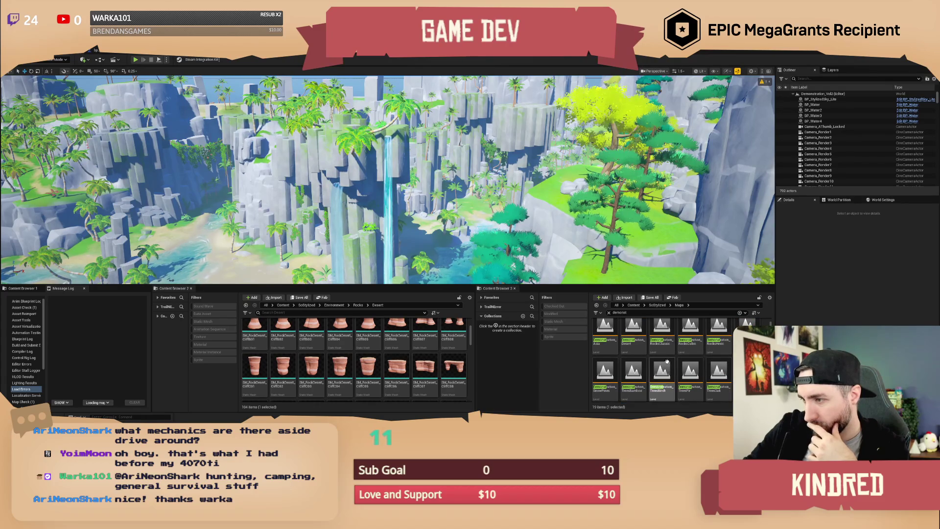
click(633, 332)
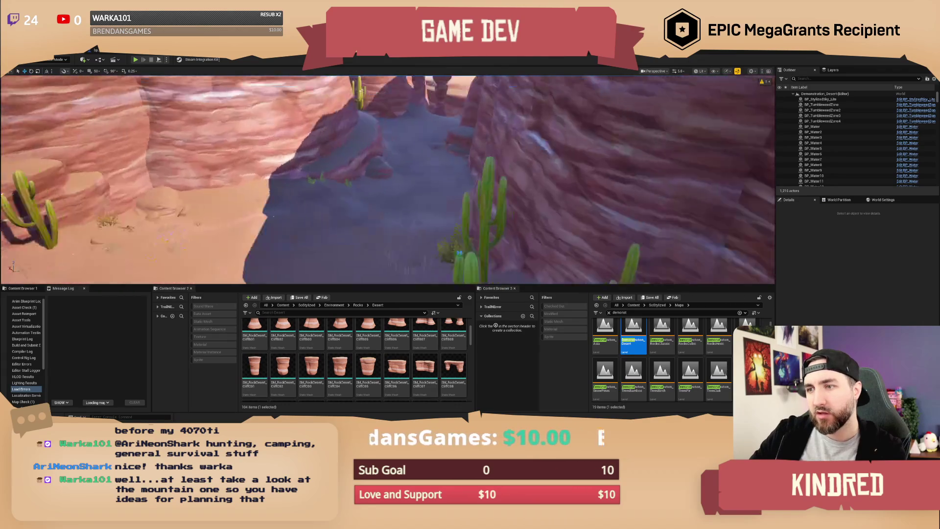
- Select a canyon rock cliff, then the desert Landscape, to view their Details
click(508, 161)
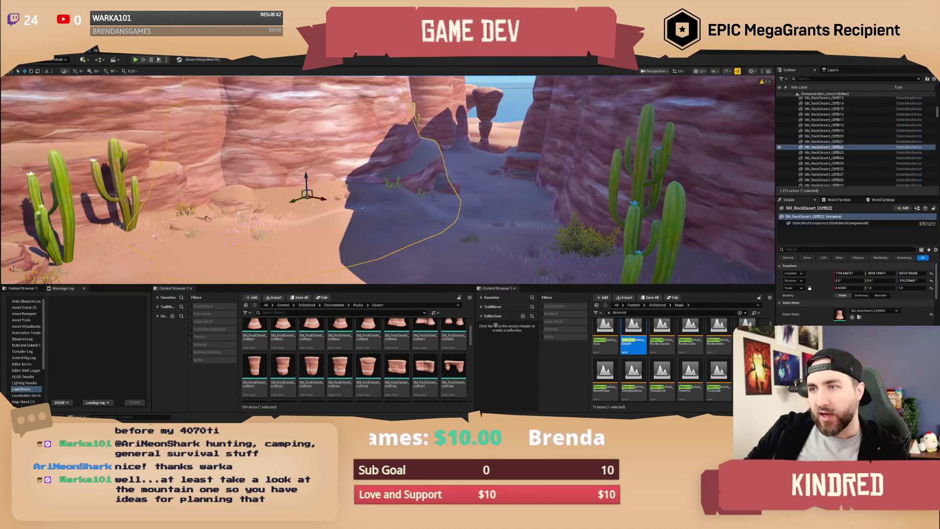
click(473, 169)
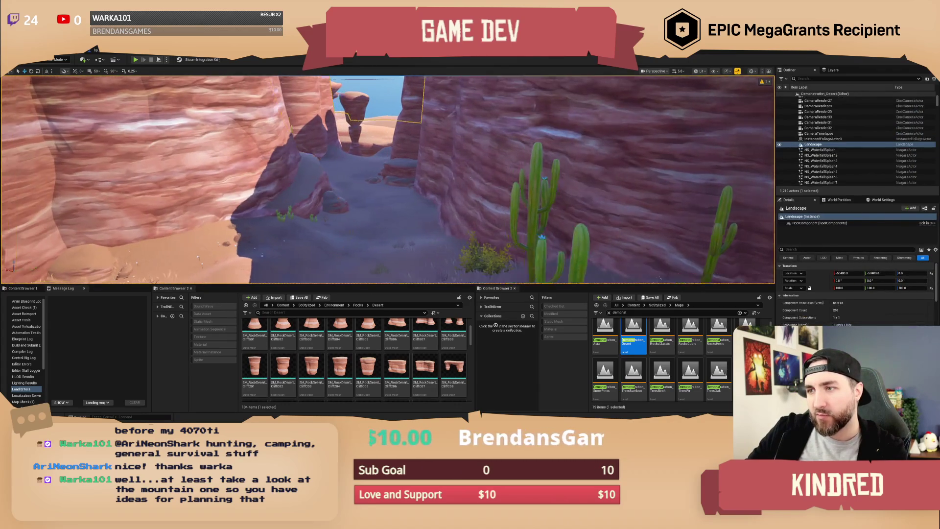